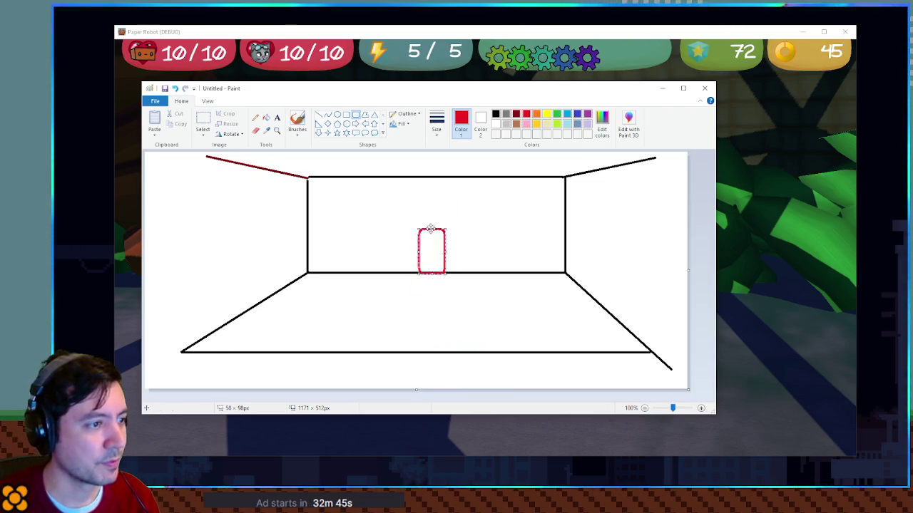
- Delete the red rounded rectangle and draw a light blue vertical line down the floor centre
key(Delete)
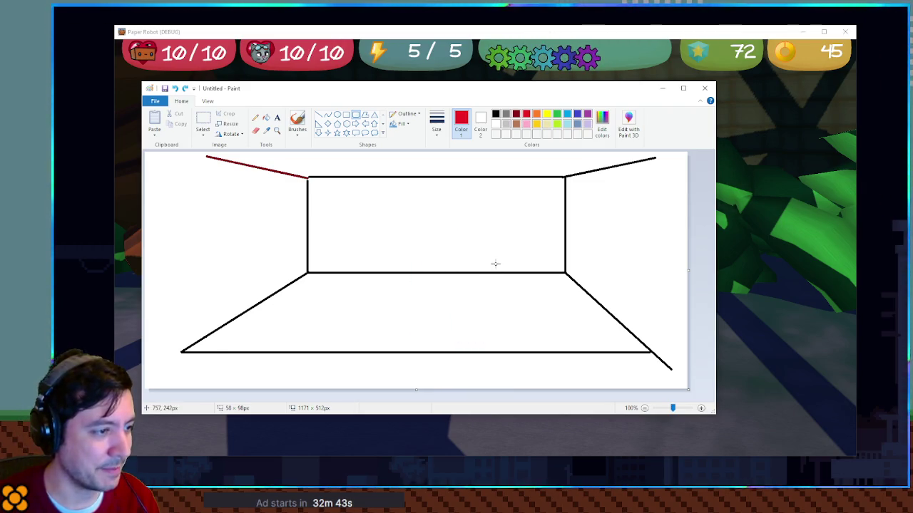
click(569, 115)
click(319, 114)
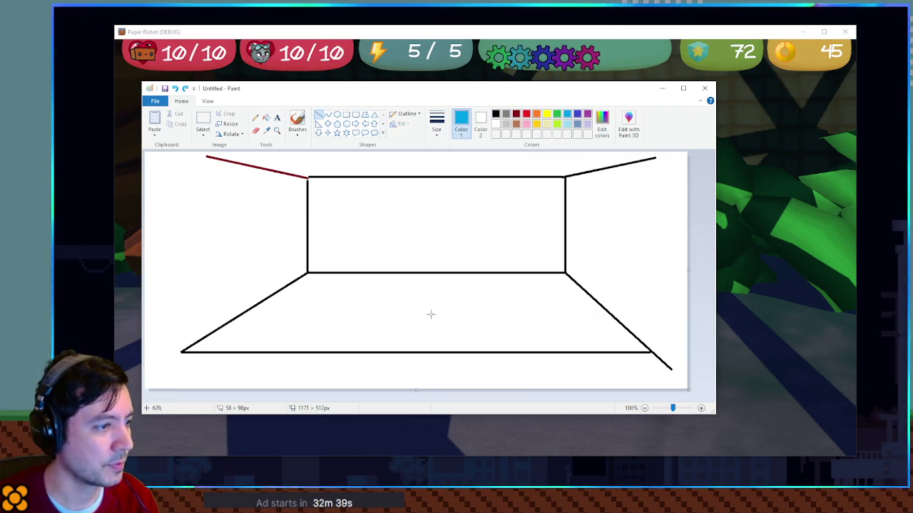
drag(427, 276, 428, 347)
click(381, 332)
- Draw four horizontal blue lines across the floor, from the front toward the back wall
drag(227, 333, 612, 332)
drag(258, 313, 588, 314)
drag(283, 298, 578, 298)
drag(306, 284, 558, 284)
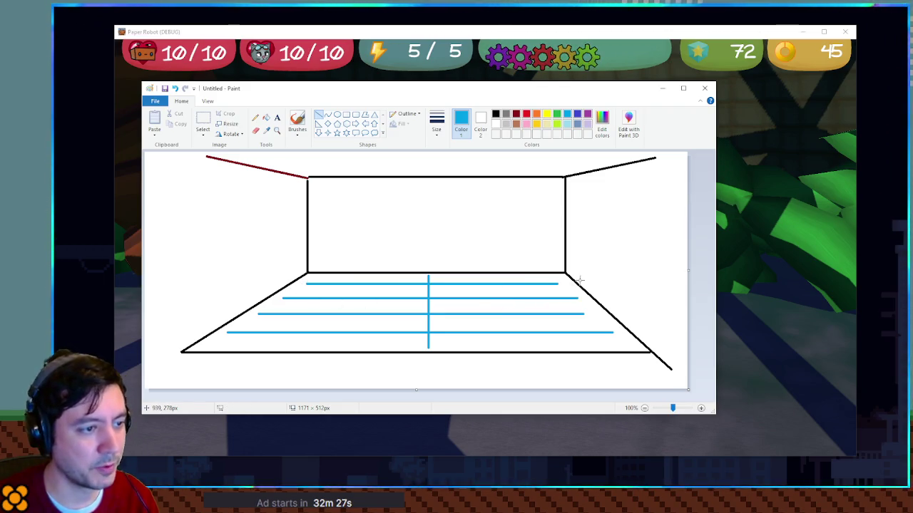
- Add two slanted blue lines across the right side of the floor
drag(467, 279, 497, 341)
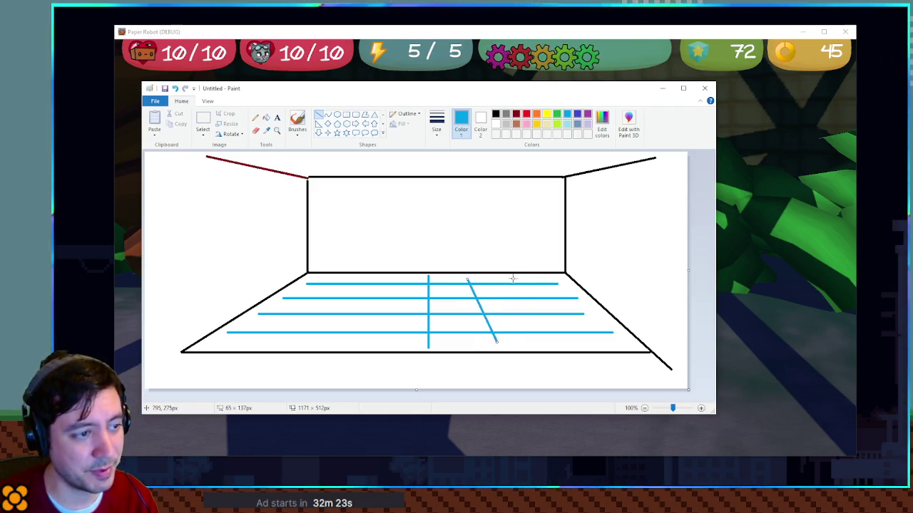
drag(511, 279, 570, 343)
click(630, 298)
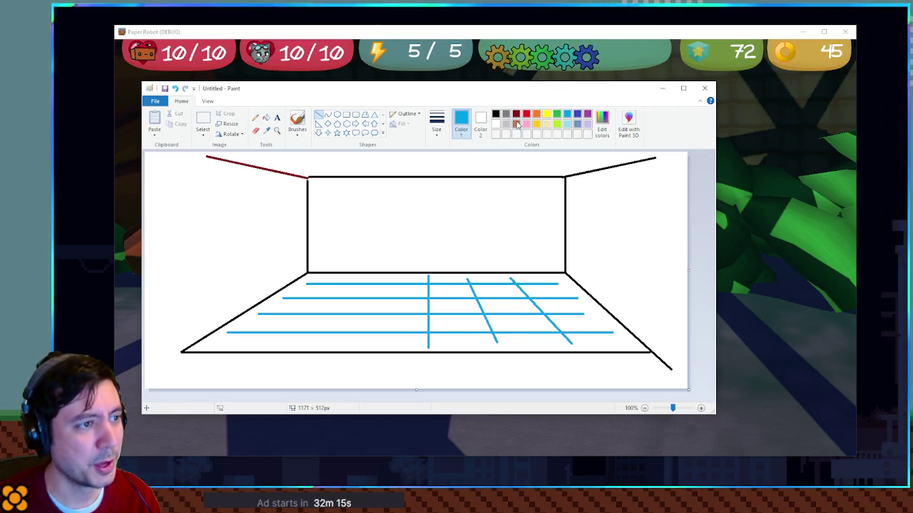
click(356, 114)
click(515, 114)
click(526, 114)
mouse_move(405, 201)
mouse_down()
mouse_move(430, 251)
mouse_move(427, 318)
mouse_move(427, 270)
mouse_move(487, 315)
mouse_move(571, 322)
mouse_move(507, 257)
mouse_move(570, 321)
mouse_move(521, 272)
mouse_move(571, 317)
mouse_move(571, 260)
mouse_move(572, 319)
mouse_move(511, 263)
mouse_move(562, 320)
mouse_move(510, 255)
mouse_move(568, 323)
mouse_move(505, 259)
mouse_move(567, 307)
mouse_move(519, 260)
mouse_move(570, 316)
mouse_move(572, 252)
mouse_move(570, 320)
mouse_move(570, 262)
mouse_up()
click(619, 252)
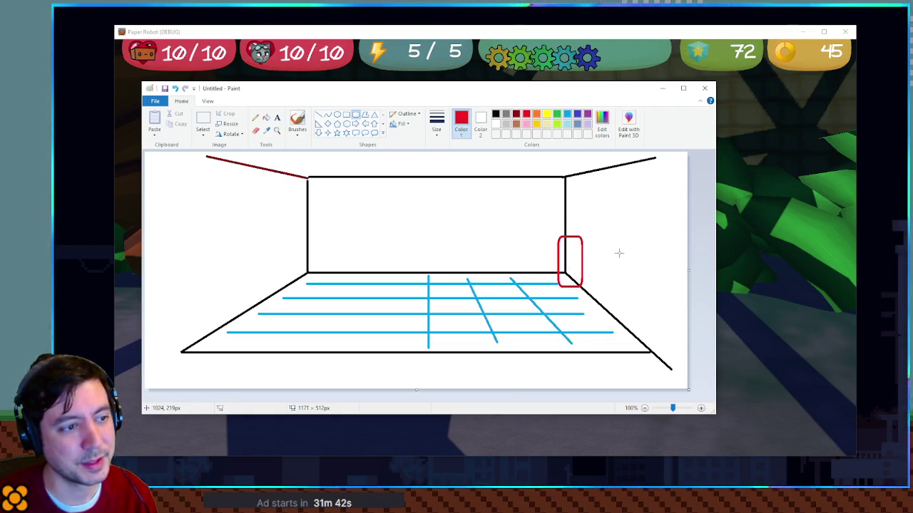
key(ctrl+z)
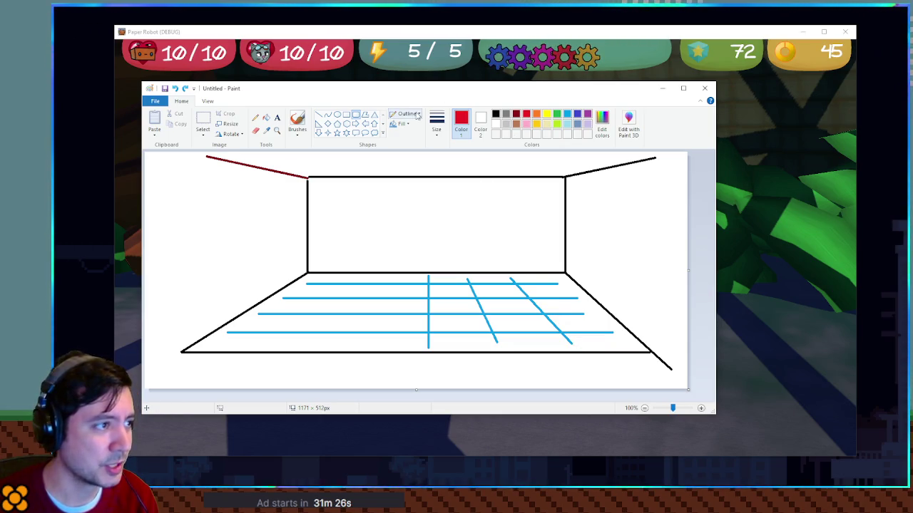
click(319, 114)
- Draw red vertical lines beside the right slanted, left slanted and centre floor lines
drag(569, 341, 570, 283)
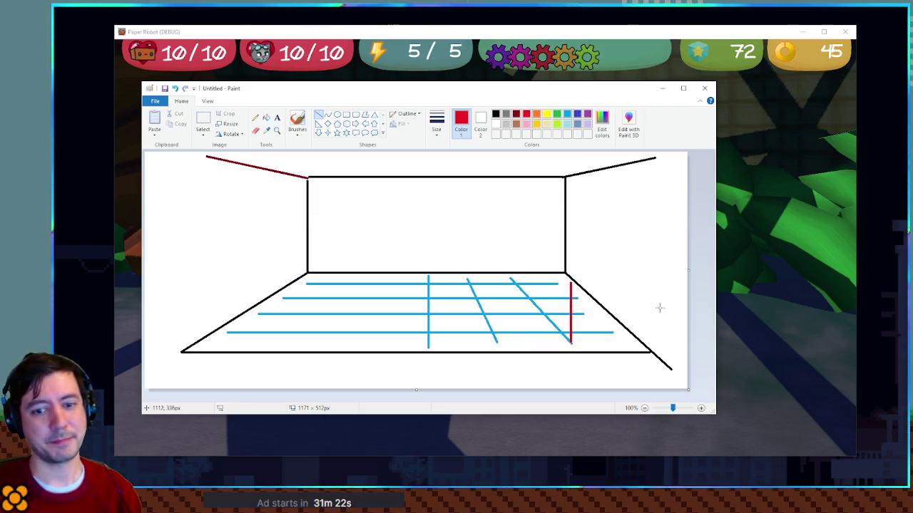
drag(497, 341, 498, 283)
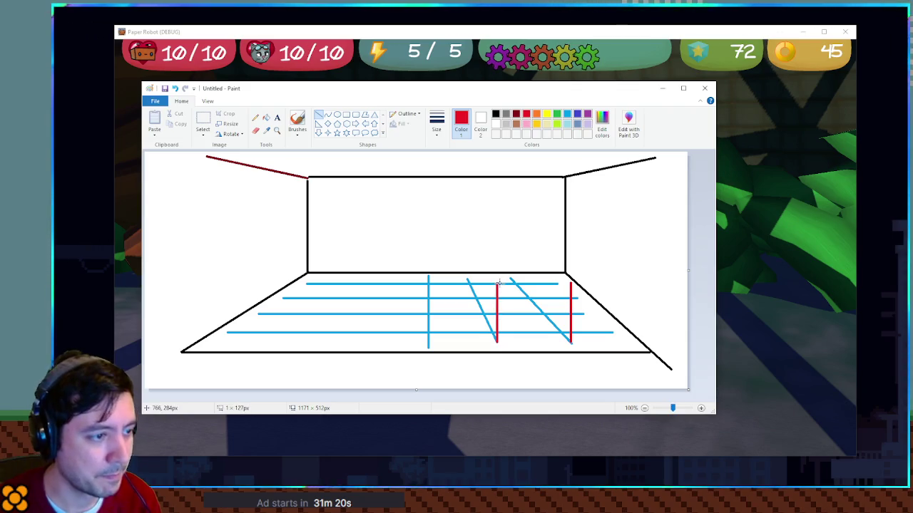
drag(429, 346, 430, 281)
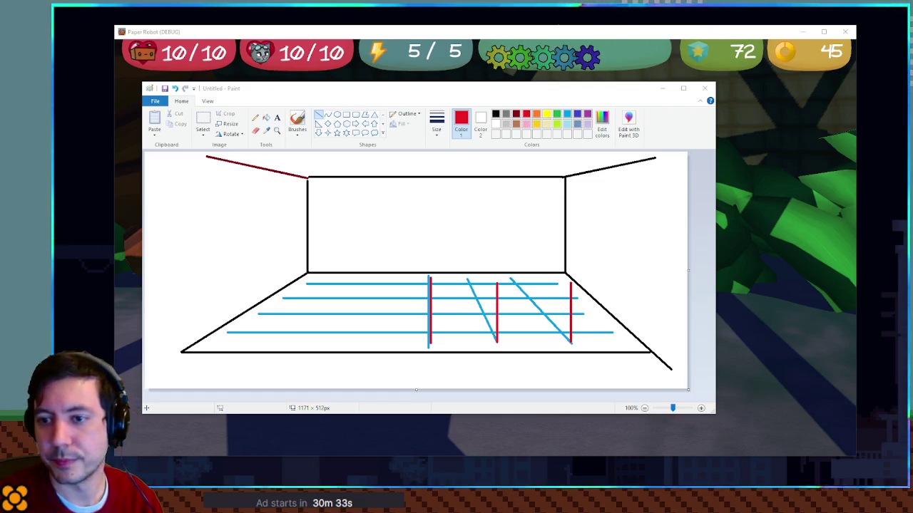
- In player.gd, inspect the input_dir line 52 and the direction line below it, then return to Paint
key(alt+Tab)
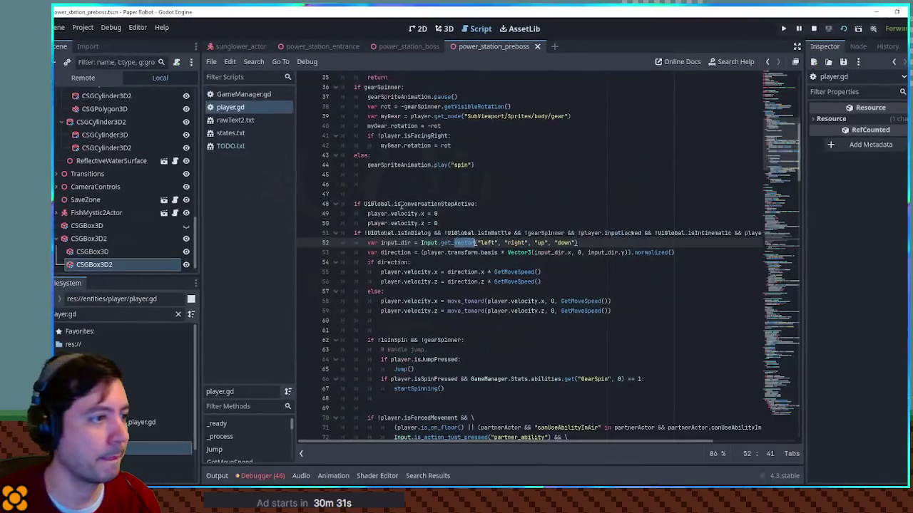
drag(367, 242, 585, 246)
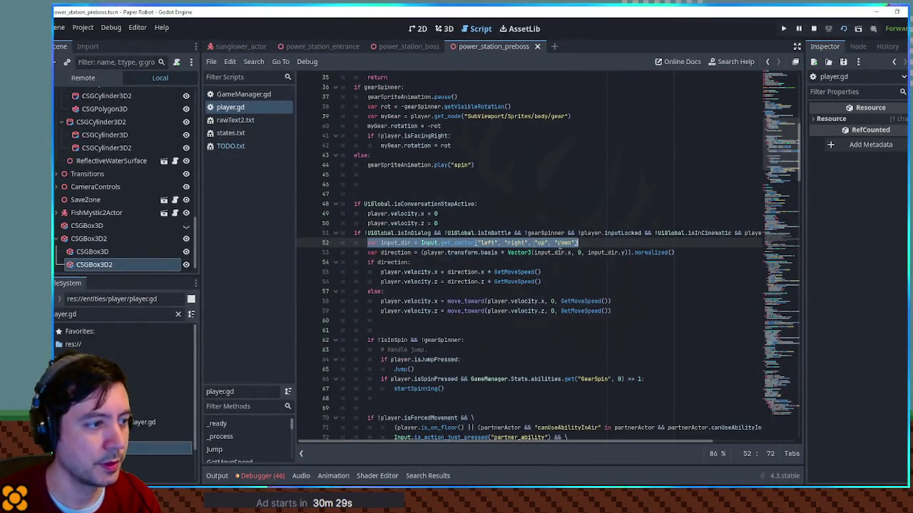
key(Left)
key(ctrl+Right)
key(ctrl+Right)
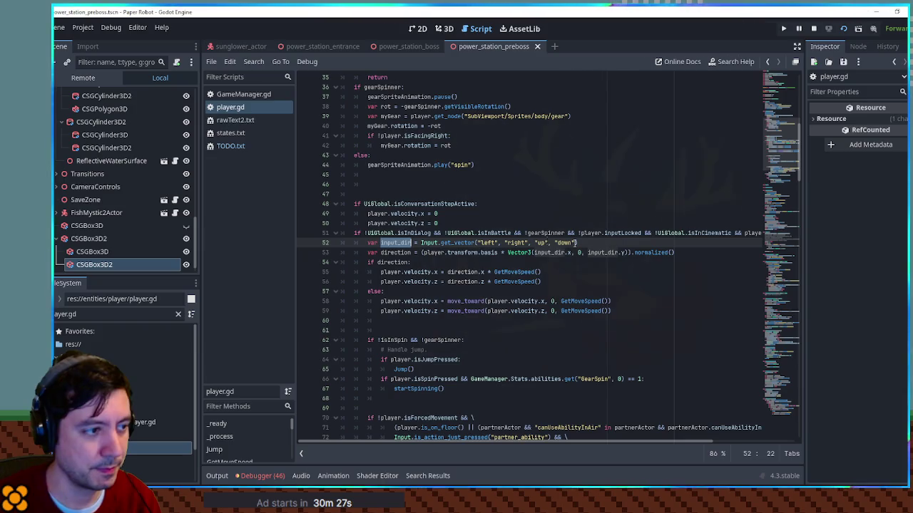
key(Down)
scroll(404, 253, down, 5)
scroll(406, 252, up, 2)
drag(382, 184, 441, 187)
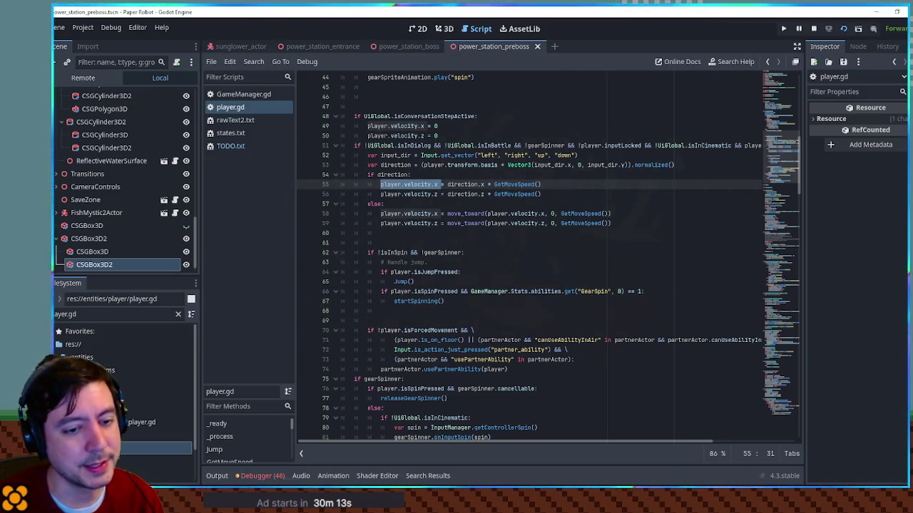
key(alt+Tab)
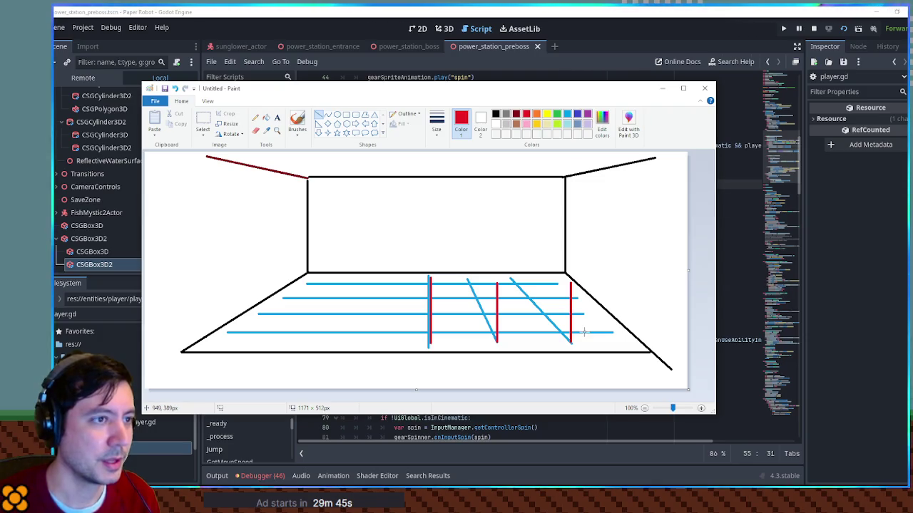
- Close the room drawing without saving and size a new blank canvas to 1116 × 505 px
click(705, 88)
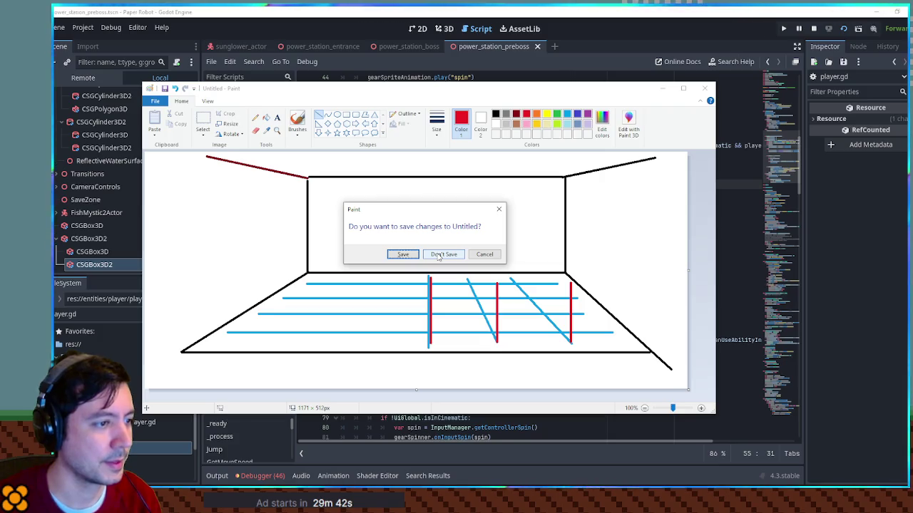
click(484, 255)
click(858, 112)
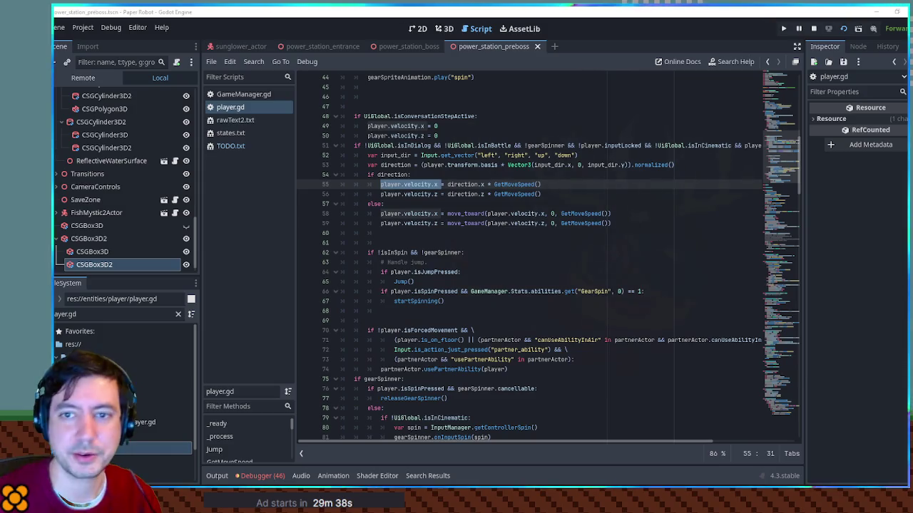
key(alt+Tab)
key(ctrl+v)
drag(210, 181, 641, 373)
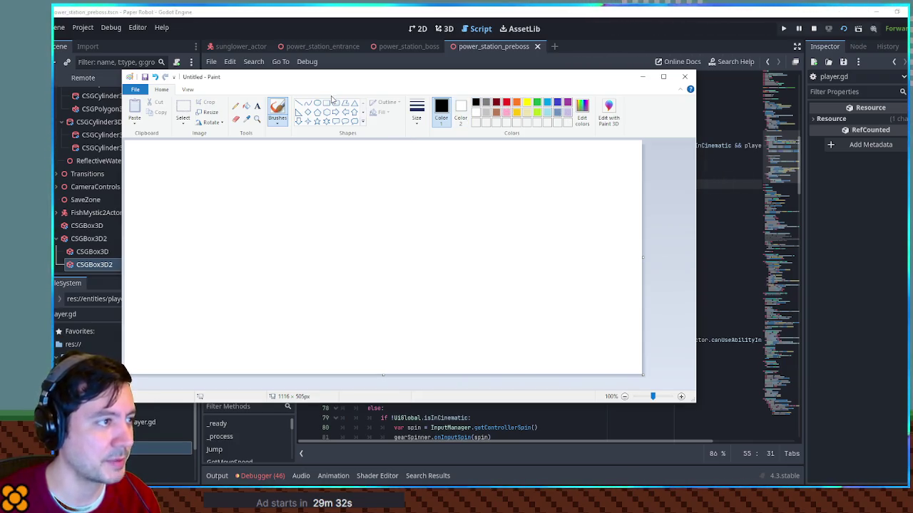
- Draw a large black rectangle as the screen frame
click(326, 102)
mouse_move(239, 192)
mouse_down()
mouse_move(312, 243)
mouse_move(540, 353)
mouse_move(518, 311)
mouse_move(469, 334)
mouse_up()
drag(404, 271, 406, 236)
click(547, 243)
- Draw two grey slanted view lines on either side of the frame
click(486, 102)
click(298, 105)
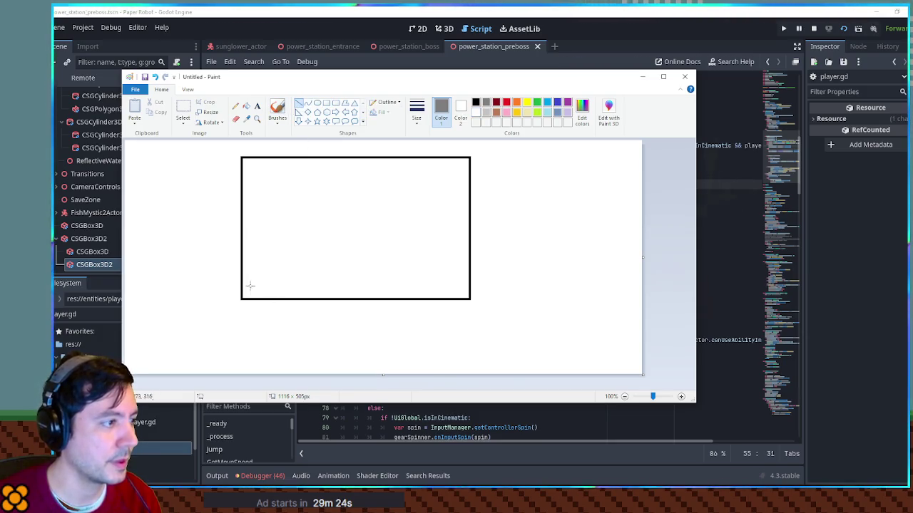
mouse_move(227, 187)
mouse_down()
mouse_move(278, 367)
mouse_move(294, 369)
mouse_up()
mouse_move(425, 368)
mouse_down()
mouse_move(493, 172)
mouse_move(511, 169)
mouse_up()
mouse_move(485, 232)
mouse_down()
mouse_move(474, 241)
mouse_move(456, 234)
mouse_up()
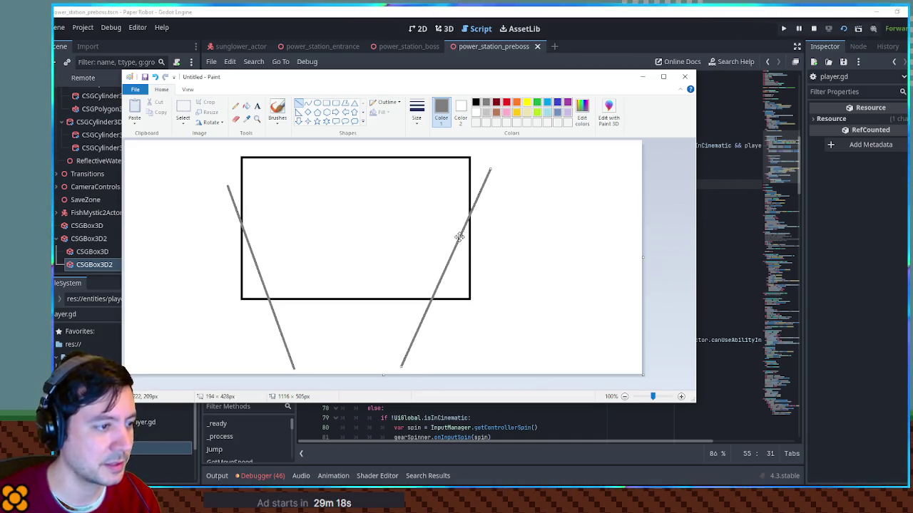
click(576, 238)
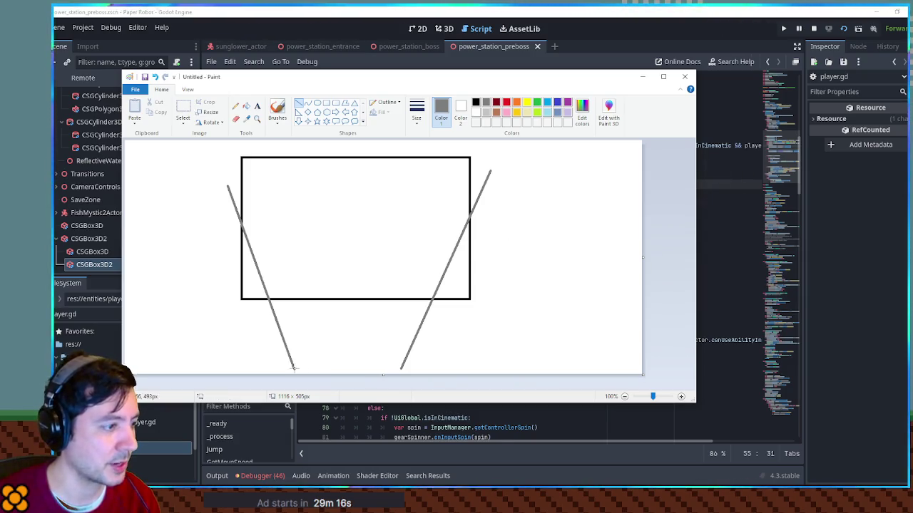
- Brush a small camera, then draw three red vertical lines inside the rectangle
click(278, 111)
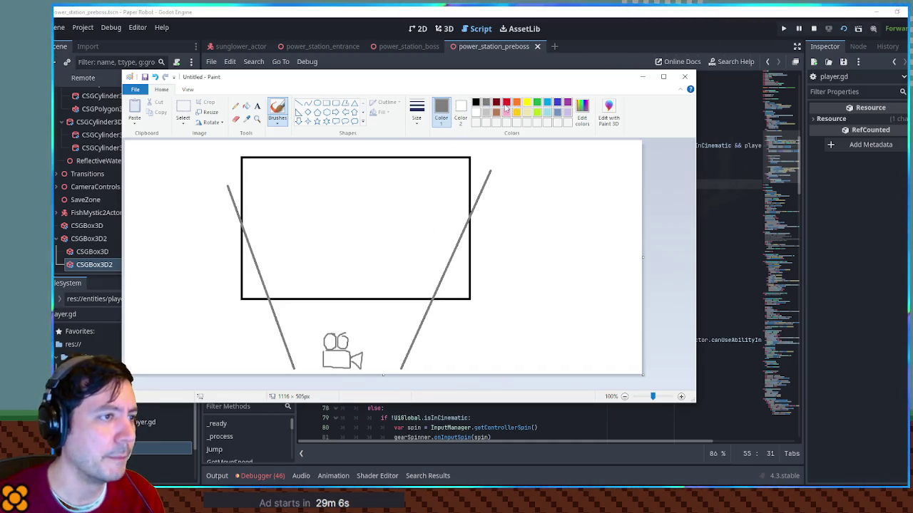
click(505, 104)
click(299, 104)
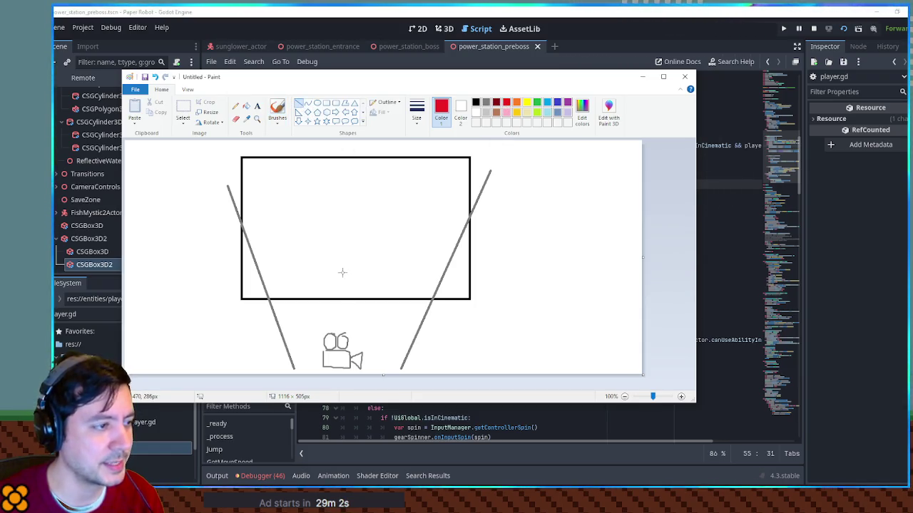
drag(341, 273, 342, 186)
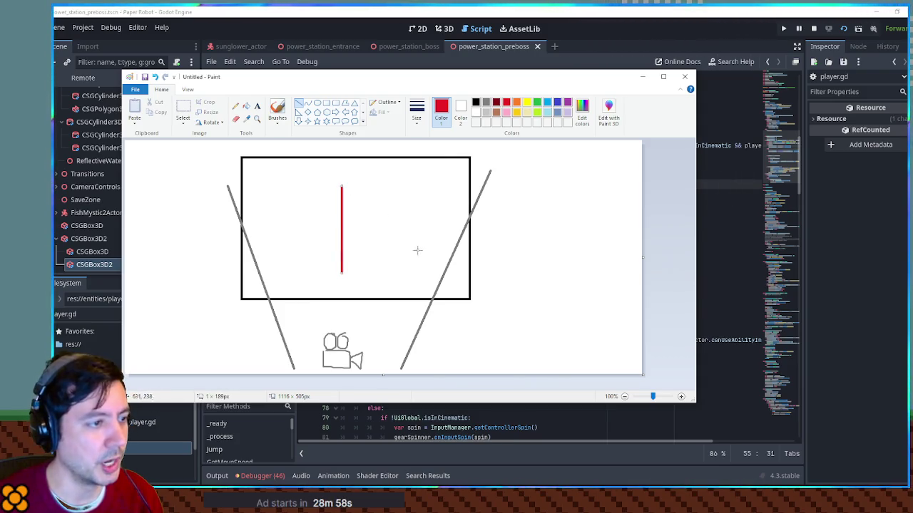
drag(426, 270, 427, 188)
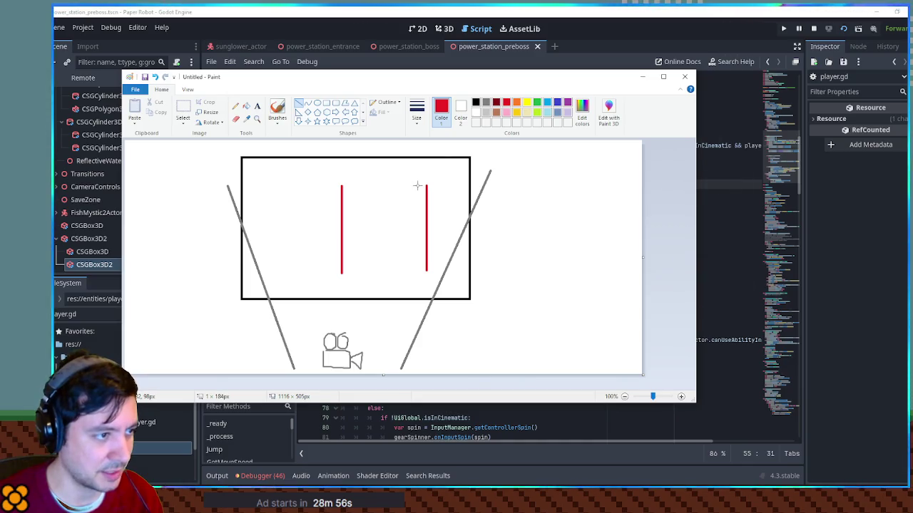
drag(285, 269, 285, 192)
- Add a blue line beside the left red line and a blue slanted line from the right one
click(557, 102)
key(ctrl+z)
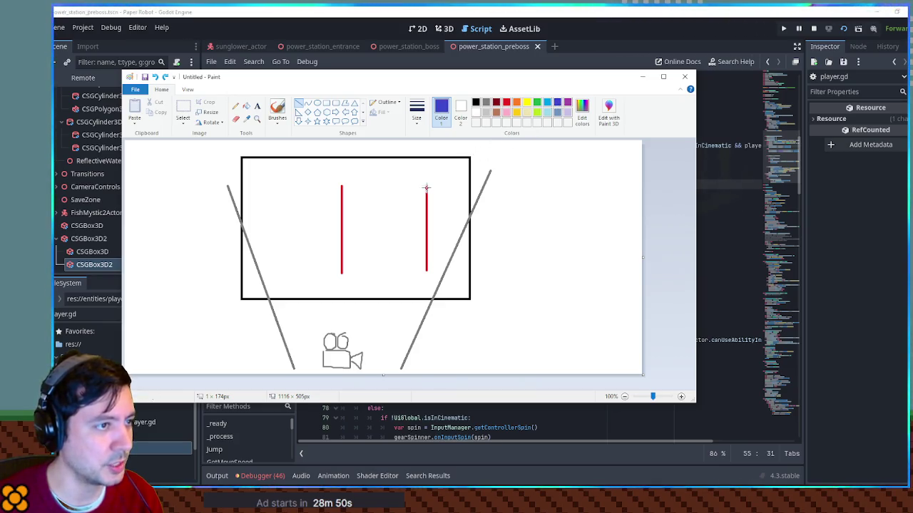
drag(343, 274, 343, 187)
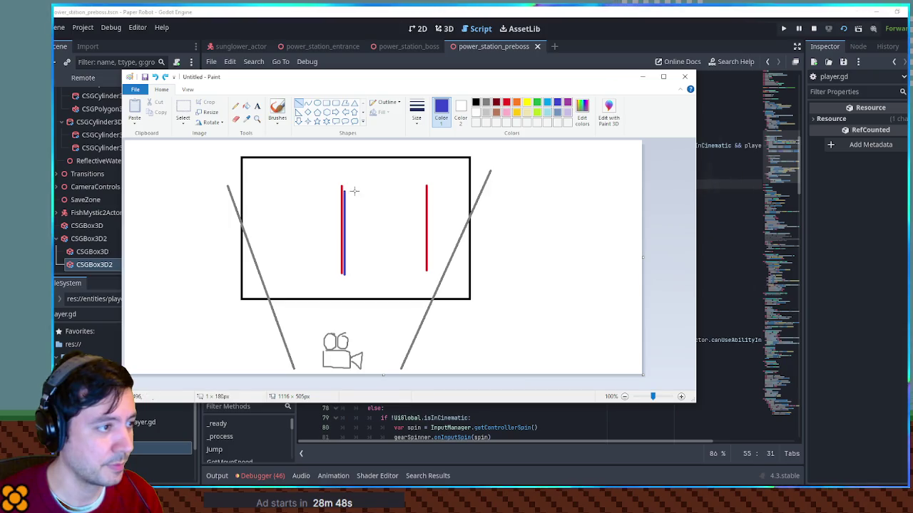
drag(430, 270, 465, 194)
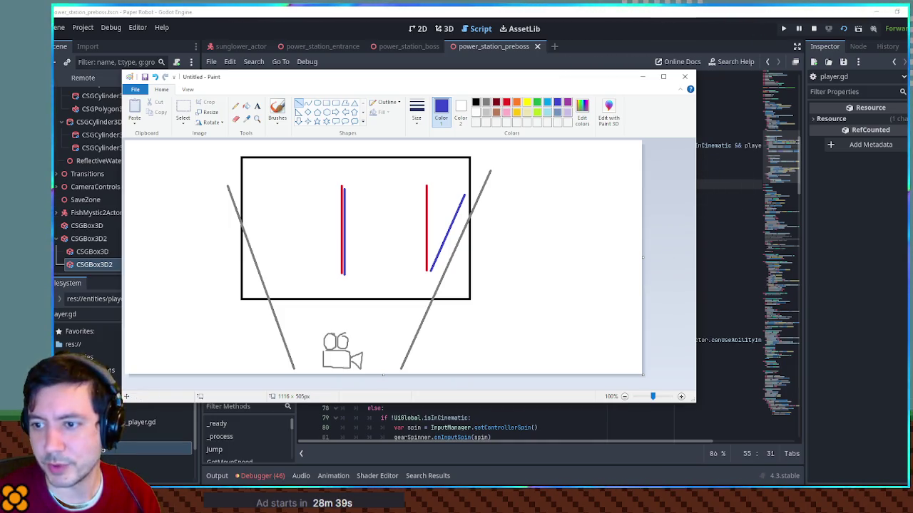
click(649, 78)
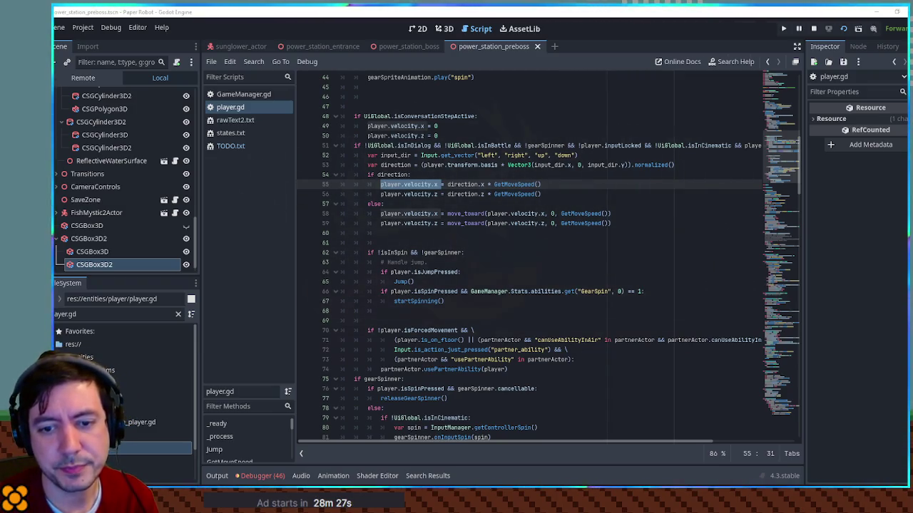
- Run the game with F5 and walk the robot left and right around the cat
key(F5)
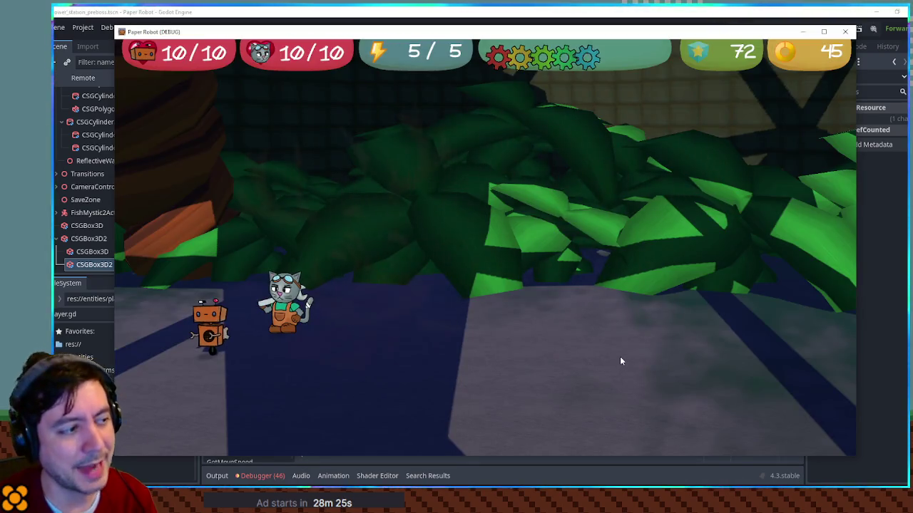
key(d)
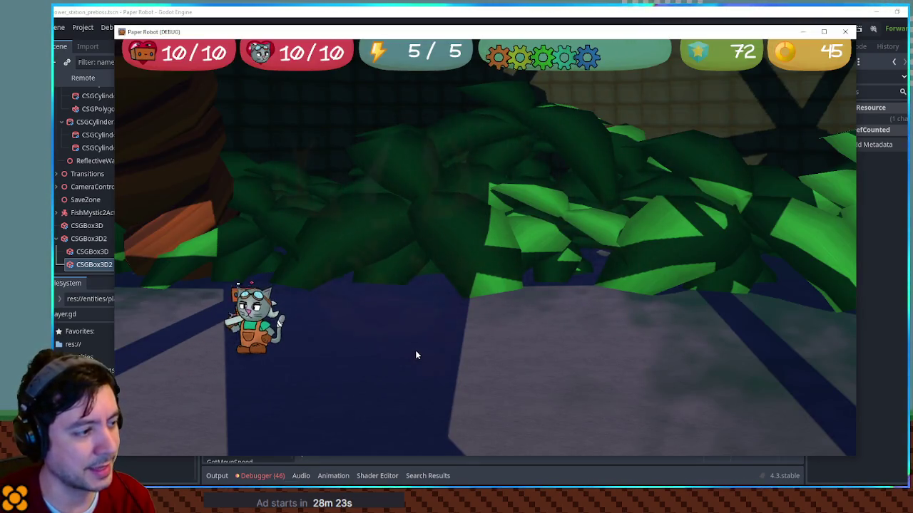
key(a)
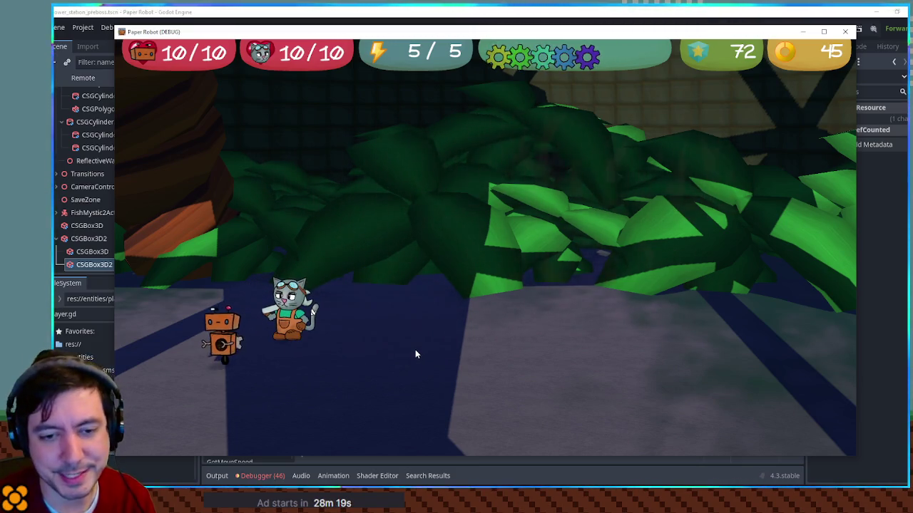
key(d)
key(a)
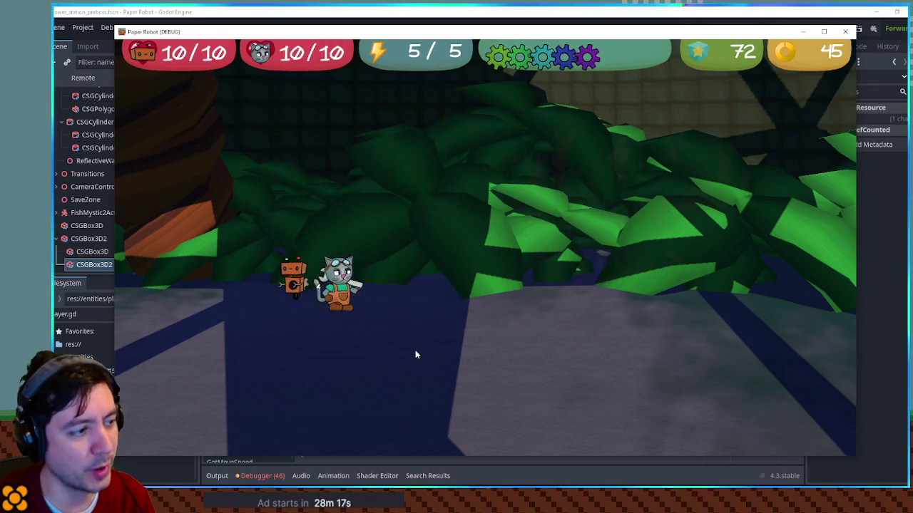
key(a)
key(d)
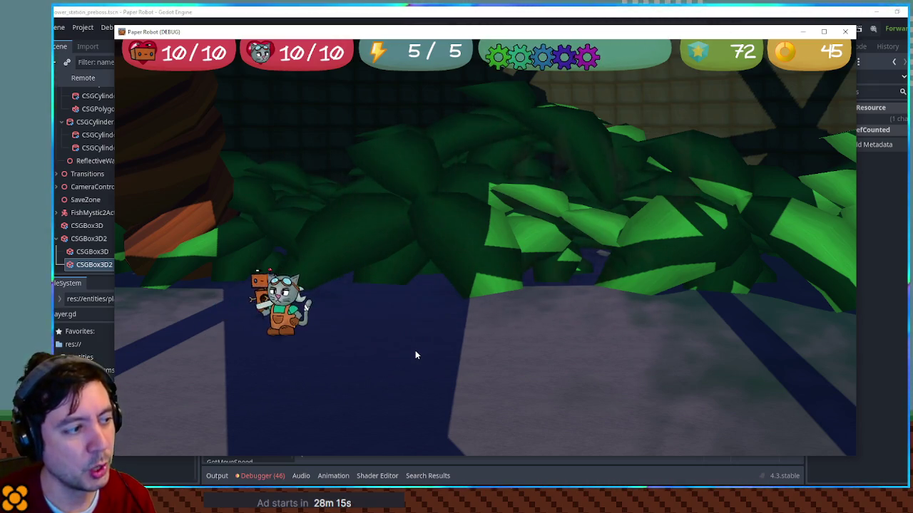
key(a)
- Keep steering the robot side to side and upward, then stop the game with F8
key(a)
key(d)
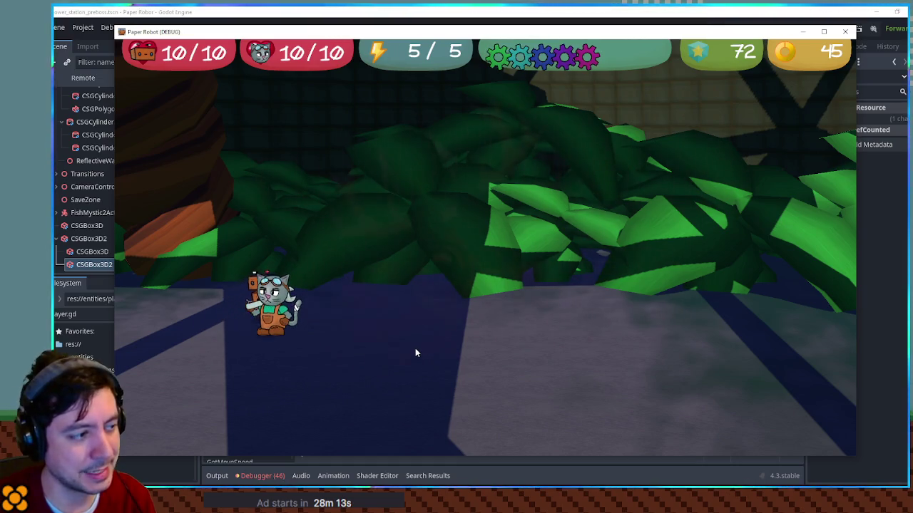
key(a)
key(d)
key(a)
key(d)
key(a)
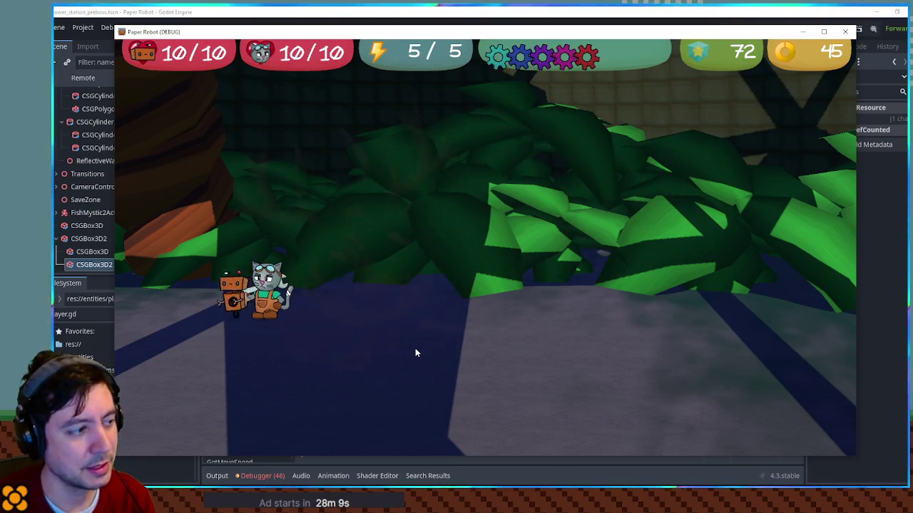
key(d)
key(d)
key(w)
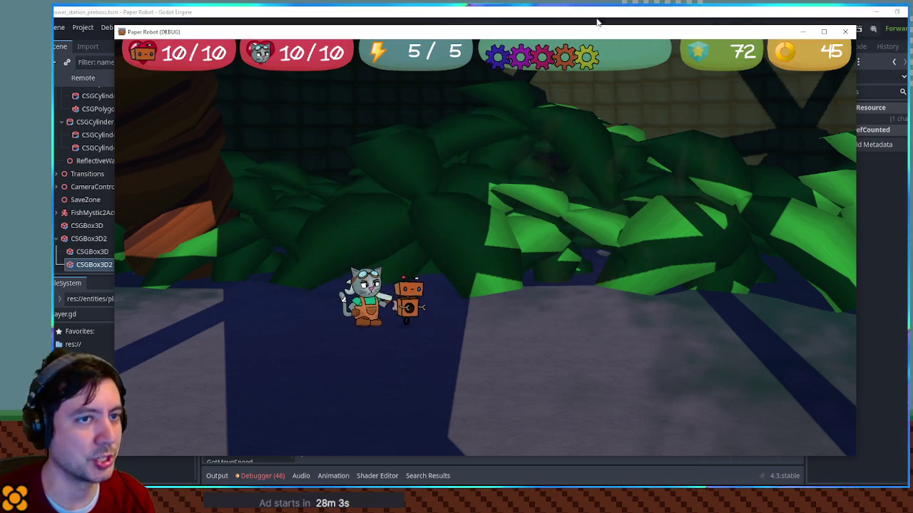
key(F8)
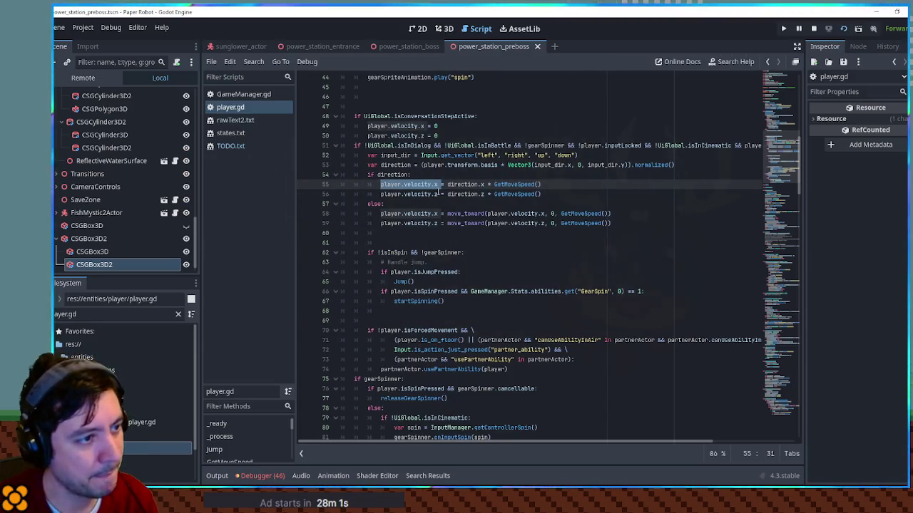
- Select velocity, direction and transform in lines 53–55 of player.gd, then switch to Paint
double_click(417, 183)
drag(381, 184, 440, 185)
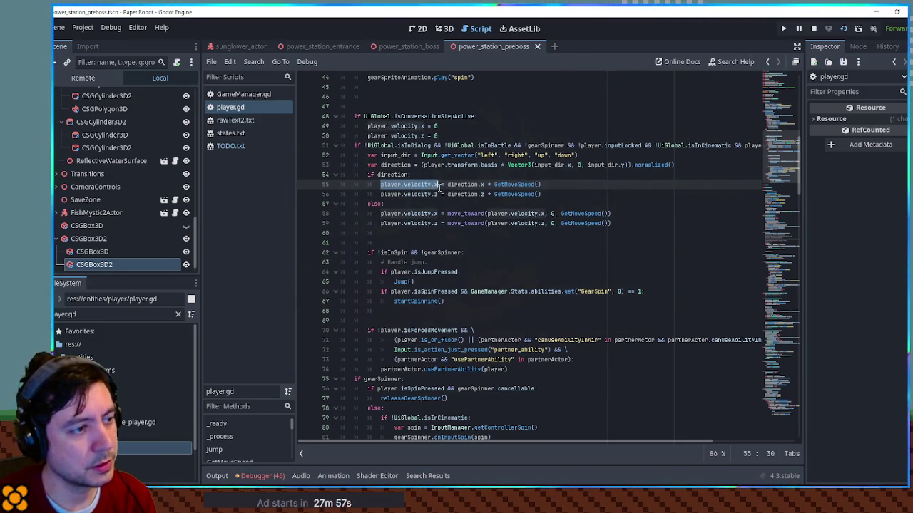
double_click(472, 184)
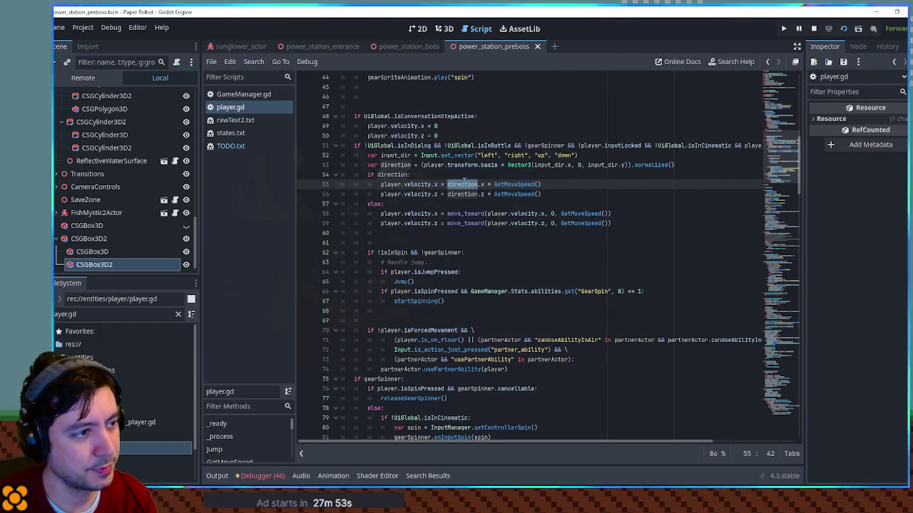
double_click(471, 165)
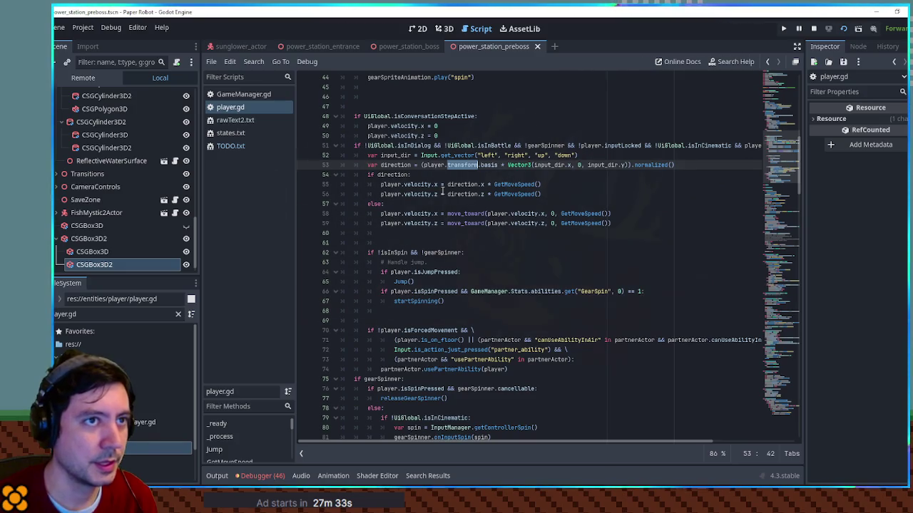
key(alt+Tab)
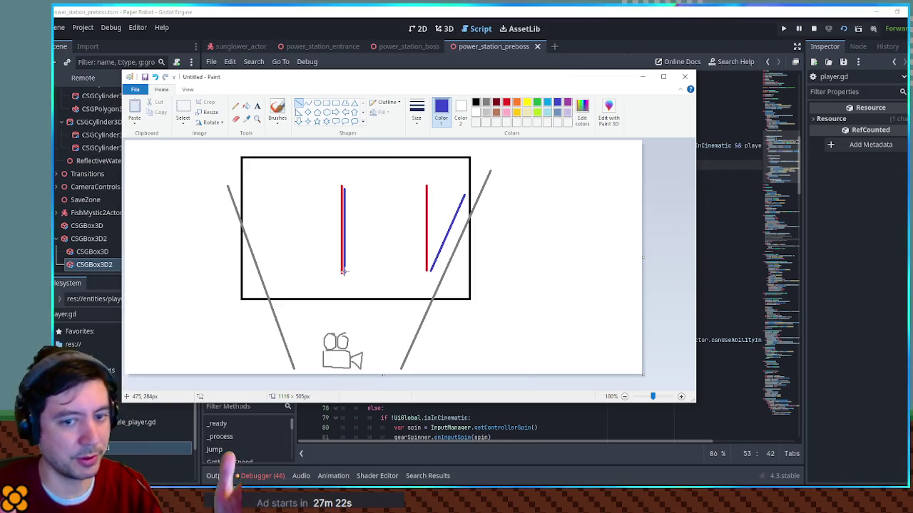
- Select all and shift the camera sketch to the left of the canvas
click(299, 104)
key(ctrl+a)
drag(428, 224, 318, 222)
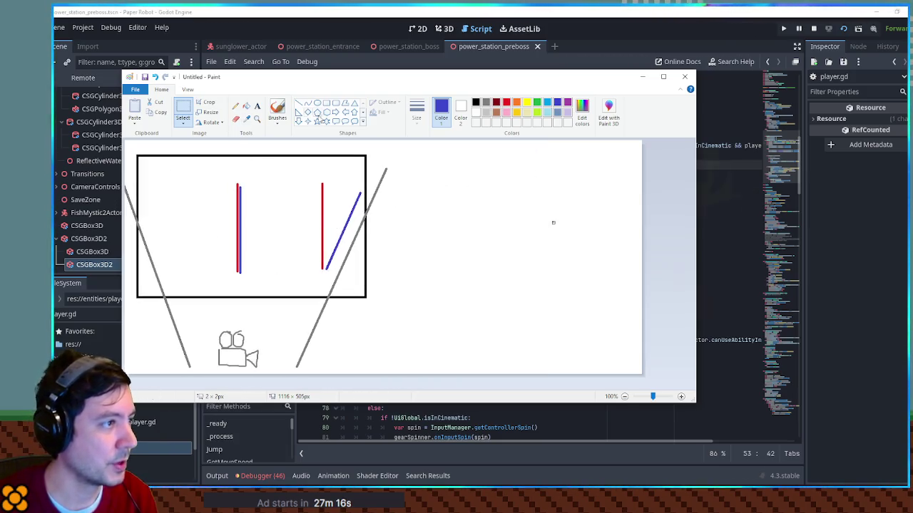
click(299, 103)
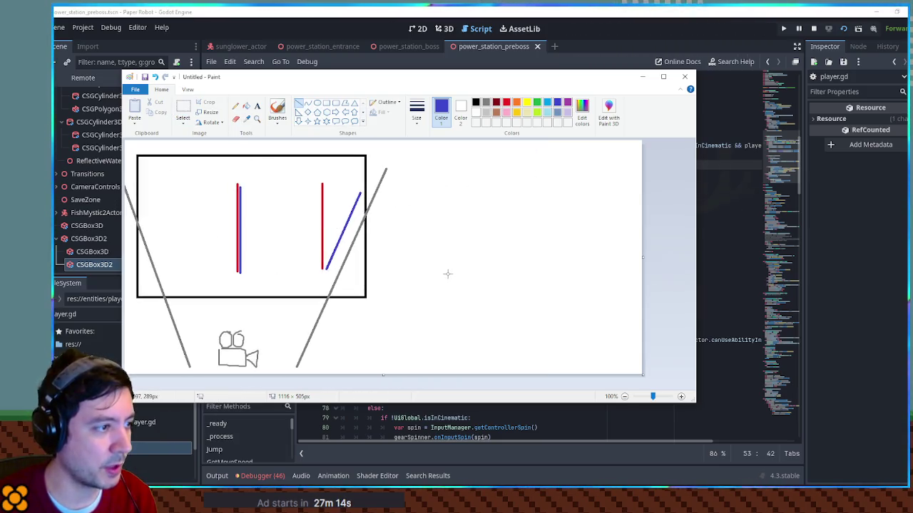
drag(434, 173, 436, 261)
key(ctrl+z)
- Try a square grid of four vertical and four horizontal lines, then undo it
drag(429, 173, 430, 272)
drag(463, 177, 463, 268)
drag(497, 182, 497, 277)
drag(533, 171, 528, 264)
drag(422, 250, 537, 253)
drag(444, 233, 551, 232)
drag(428, 206, 536, 206)
drag(440, 184, 568, 181)
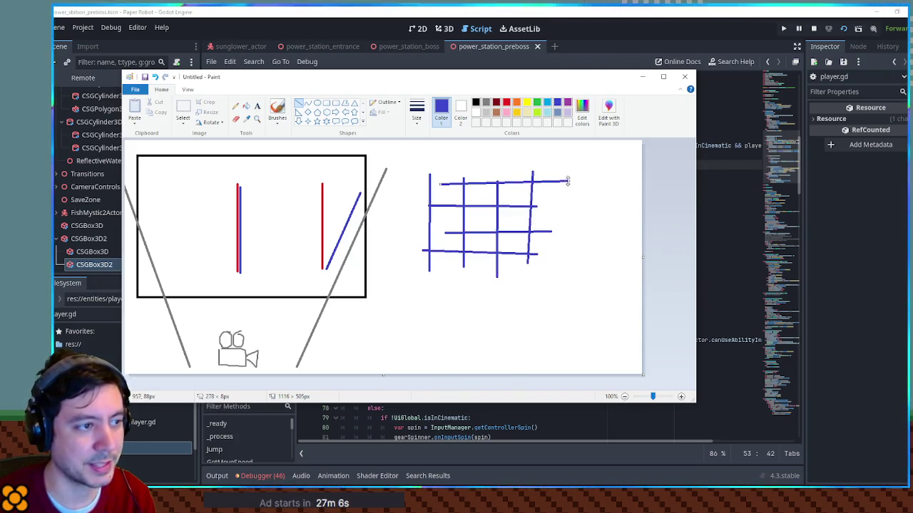
key(ctrl+z)
key(ctrl+z)
key(ctrl+z)
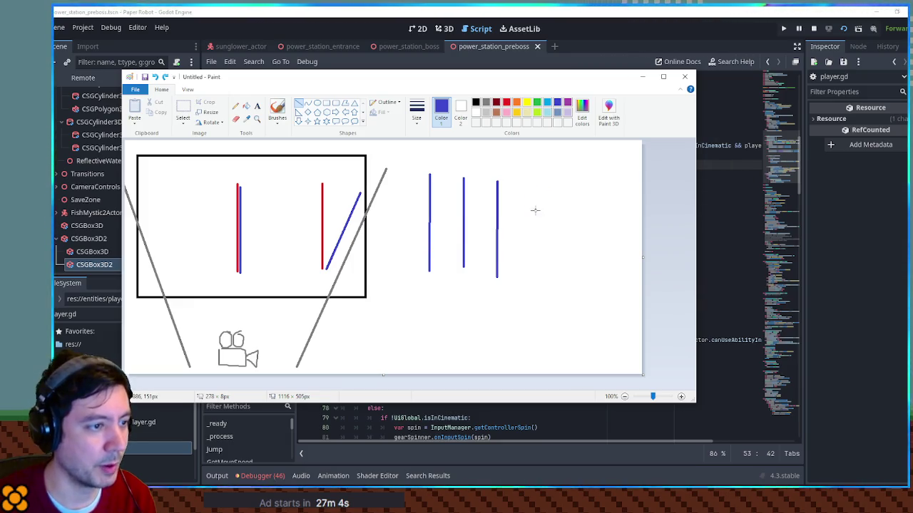
- Draw a fan of four lines converging at a single point at the bottom
drag(436, 202, 489, 355)
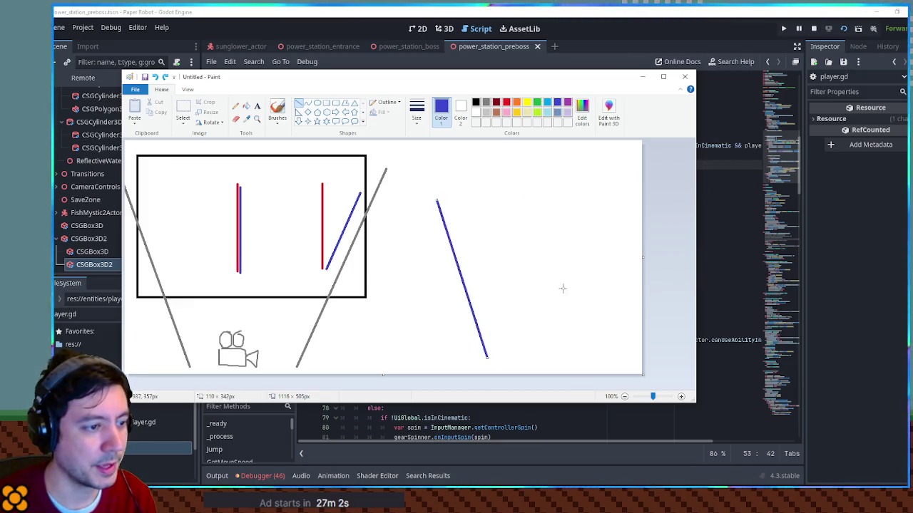
drag(560, 204, 489, 357)
drag(476, 199, 489, 356)
drag(519, 200, 489, 357)
- Add three straight crossbars across the fan (lower, middle, top), then return to the script
drag(454, 264, 482, 255)
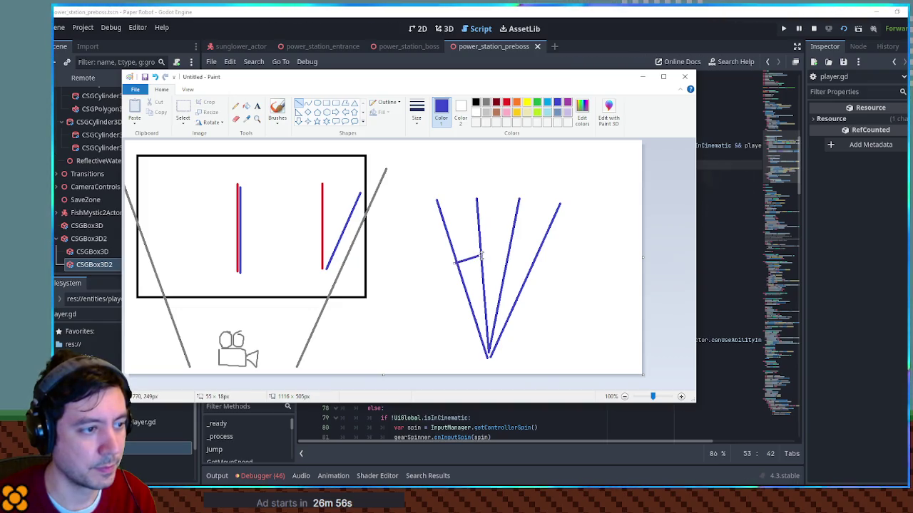
drag(535, 263, 508, 254)
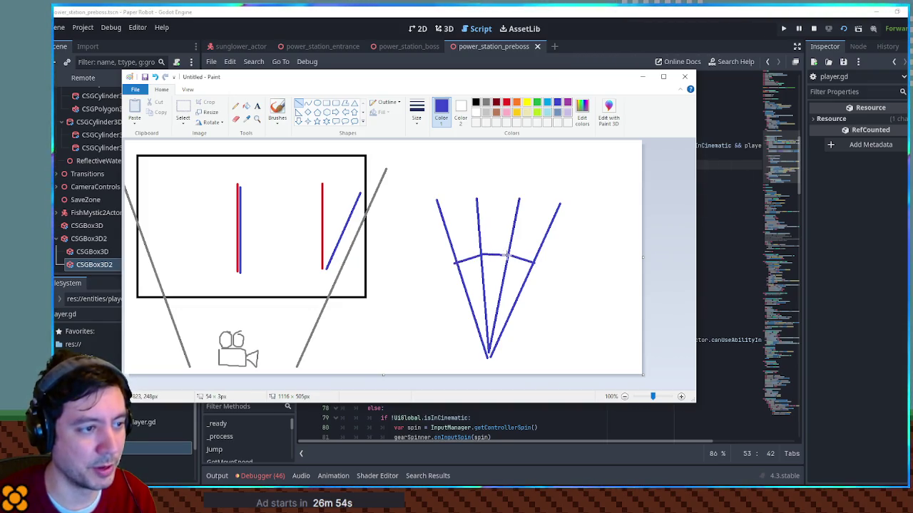
mouse_move(449, 240)
mouse_down()
mouse_move(478, 229)
mouse_move(546, 243)
mouse_up()
key(ctrl+z)
drag(477, 233, 513, 229)
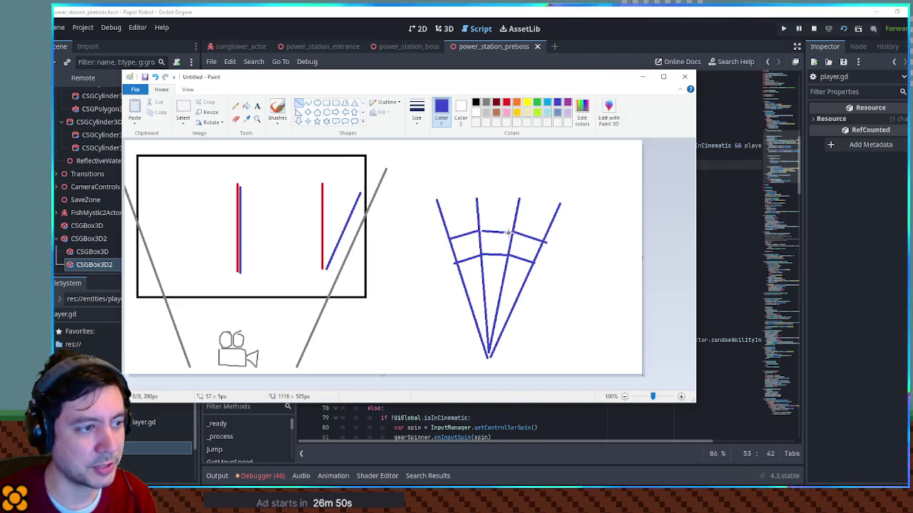
key(ctrl+z)
key(ctrl+z)
key(ctrl+z)
key(ctrl+z)
drag(454, 258, 539, 260)
drag(443, 231, 551, 232)
drag(436, 206, 560, 207)
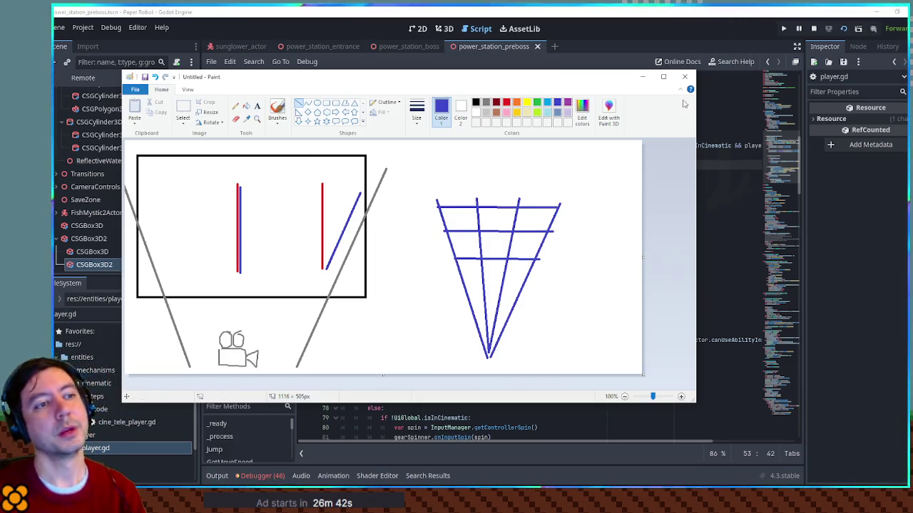
click(642, 76)
mouse_move(382, 184)
mouse_down()
mouse_move(439, 194)
mouse_move(578, 190)
mouse_up()
- Review the direction check on line 54 and velocity lines 55–56, then switch to Paint
click(578, 190)
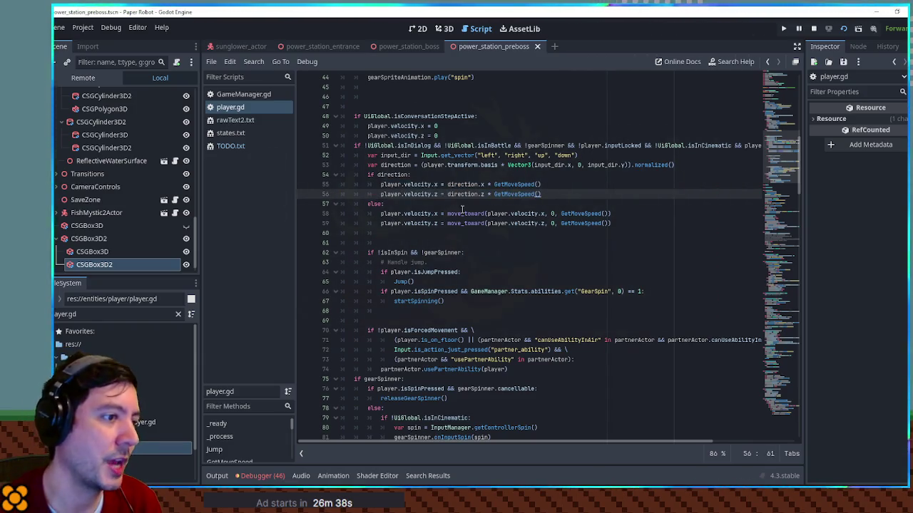
double_click(391, 176)
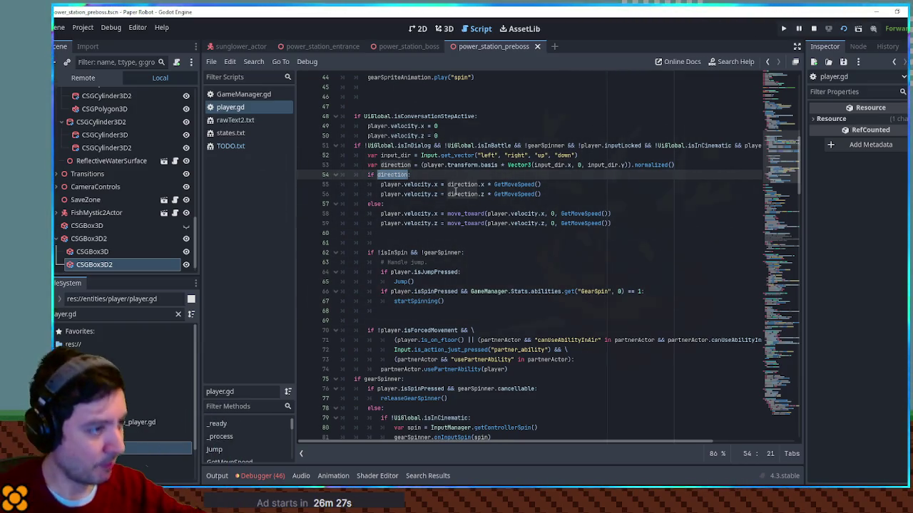
click(554, 194)
drag(378, 184, 552, 195)
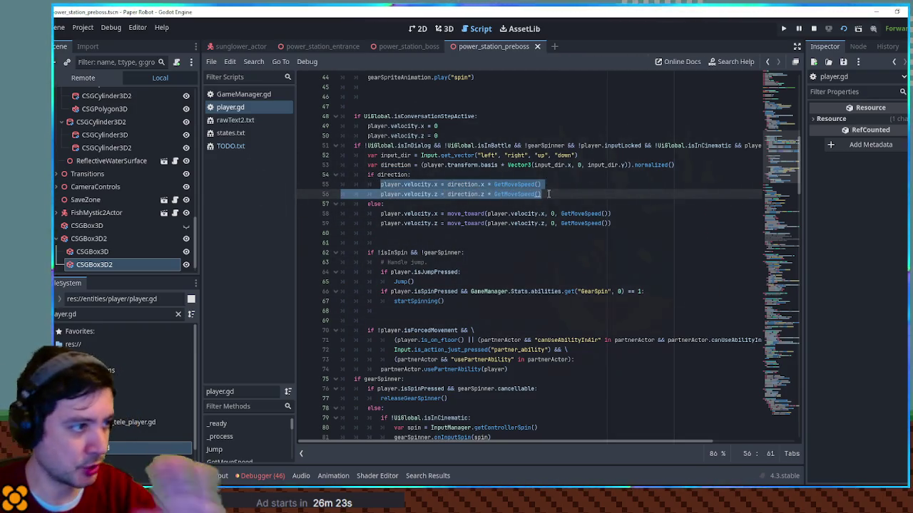
click(549, 184)
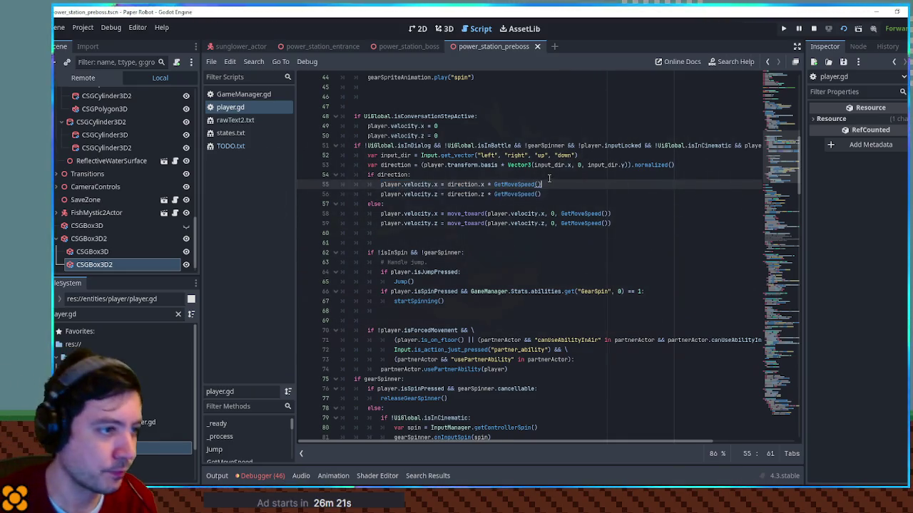
click(546, 176)
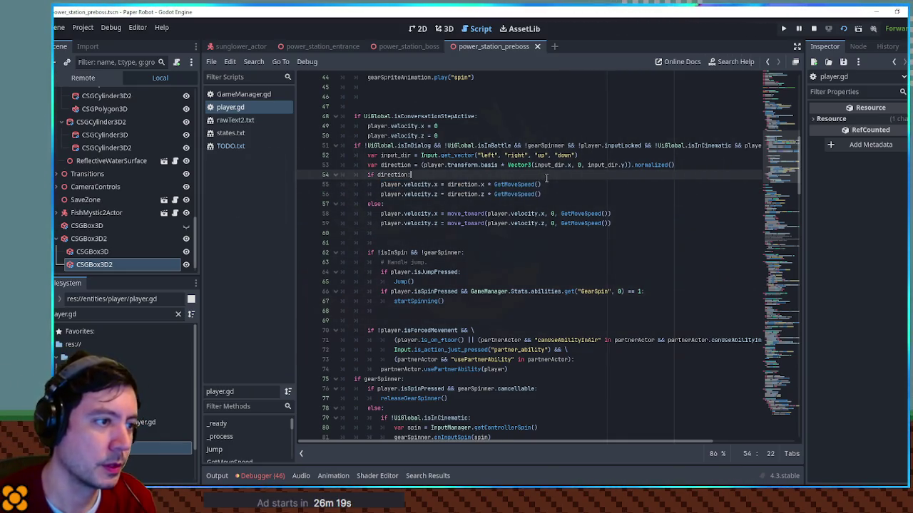
key(alt+Tab)
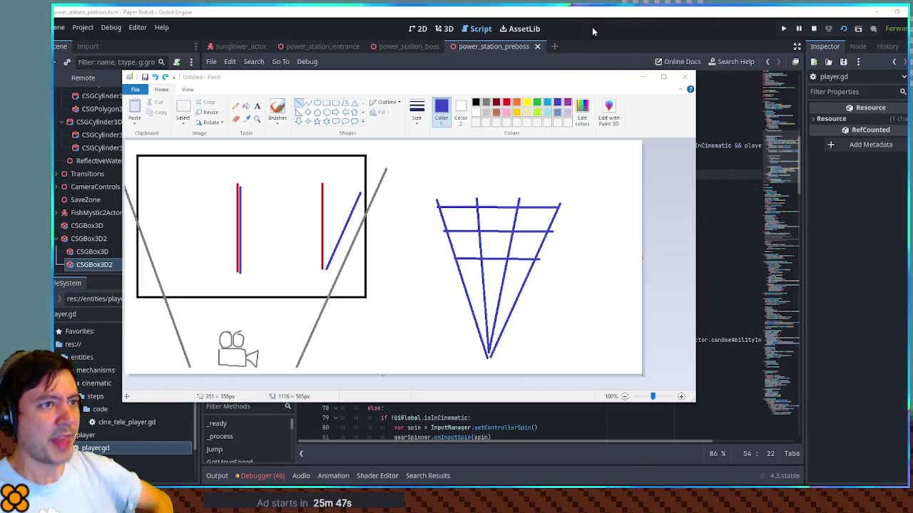
key(alt+Tab)
drag(424, 165, 499, 164)
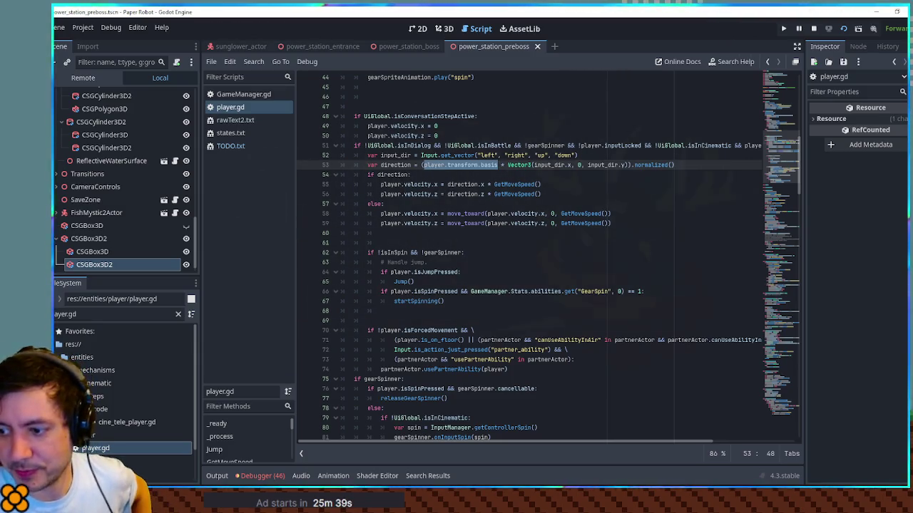
key(alt+Tab)
key(alt+Tab)
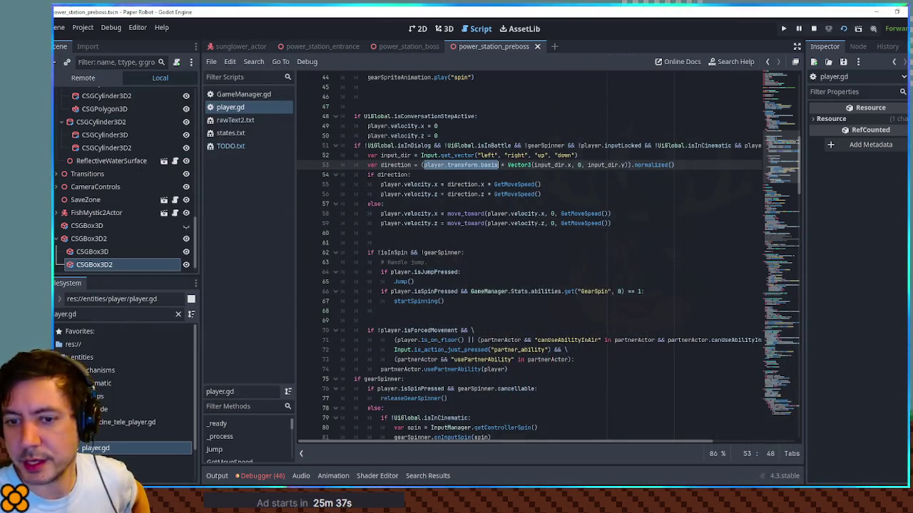
key(alt+Tab)
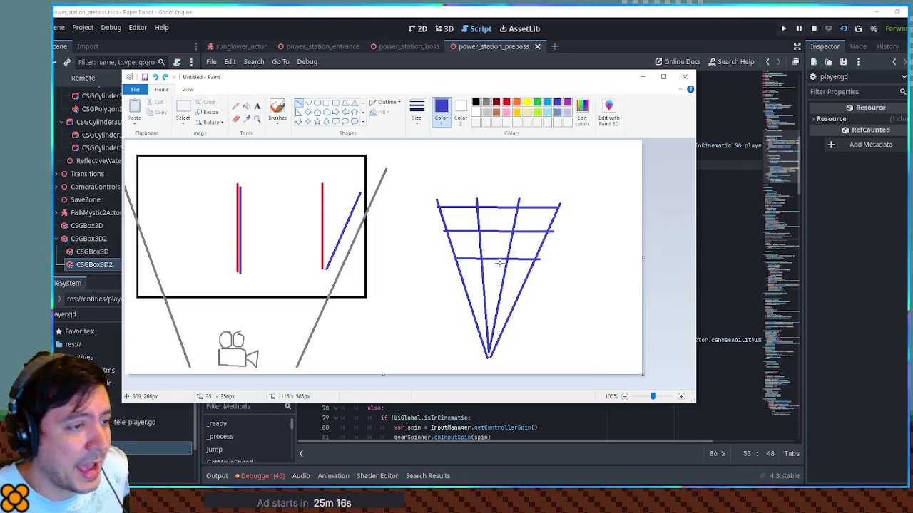
drag(539, 260, 552, 223)
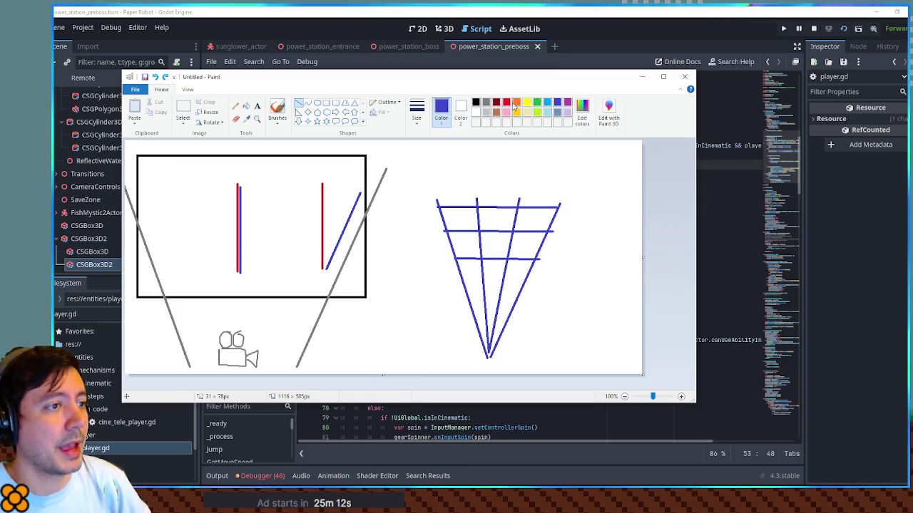
click(506, 102)
drag(539, 260, 548, 231)
key(ctrl+z)
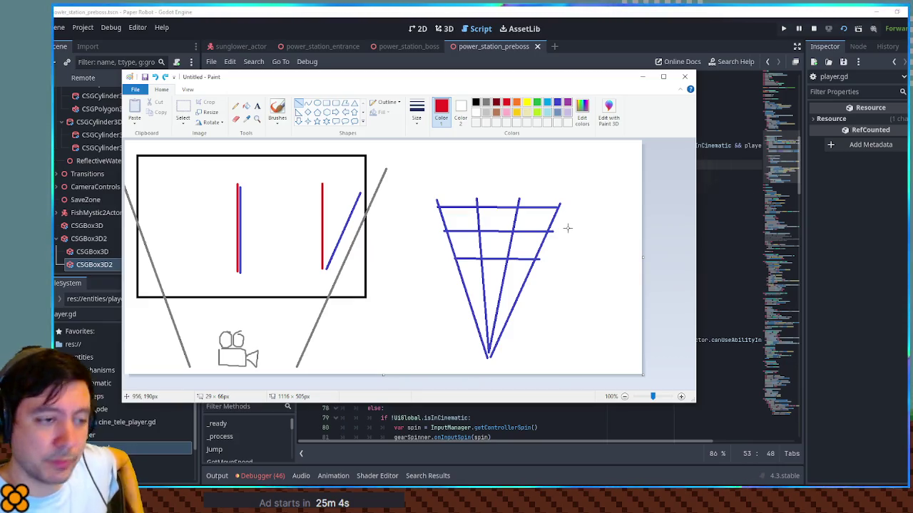
drag(488, 356, 490, 167)
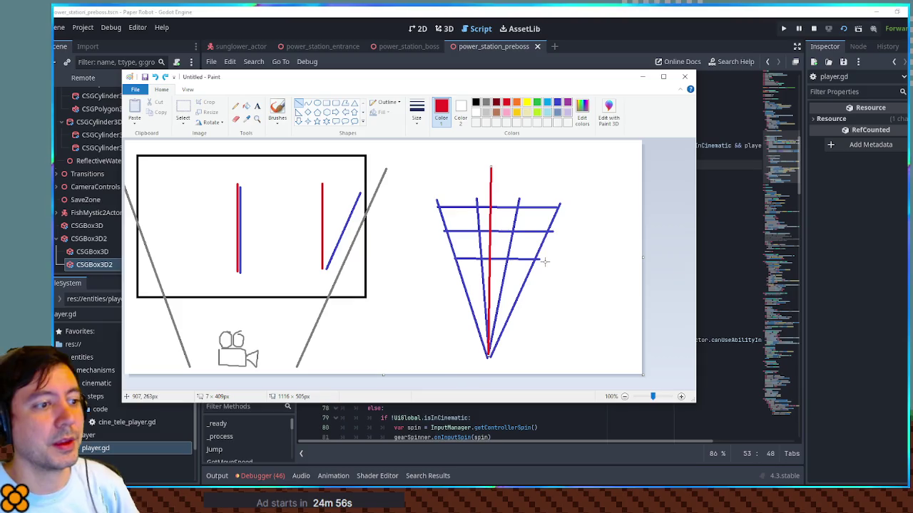
key(ctrl+z)
drag(552, 259, 489, 352)
key(ctrl+z)
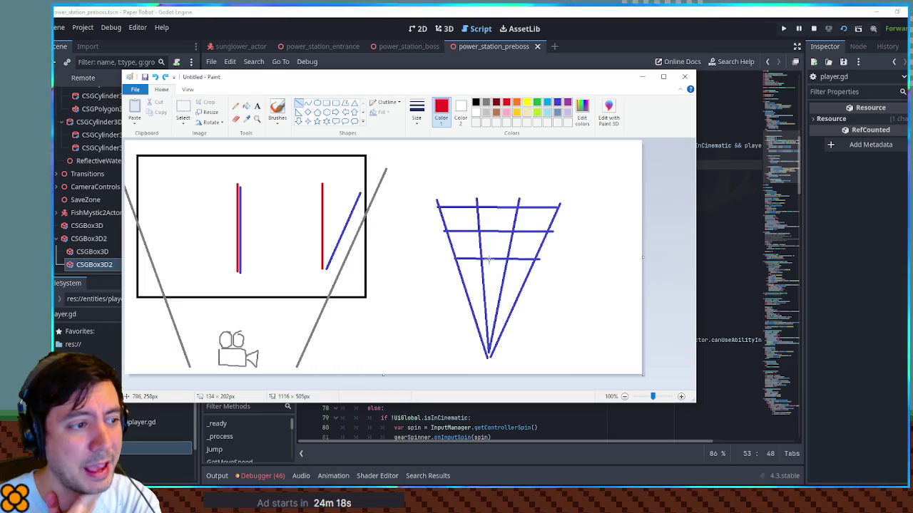
drag(492, 259, 490, 358)
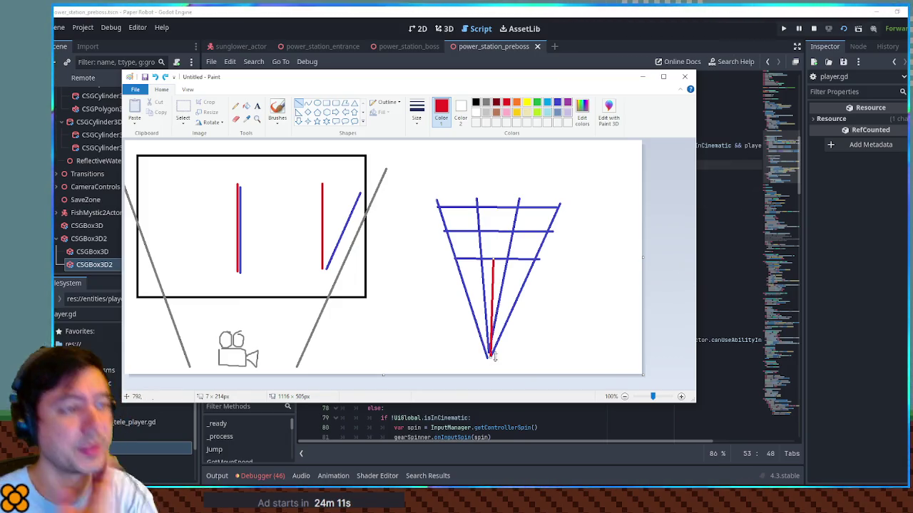
key(ctrl+z)
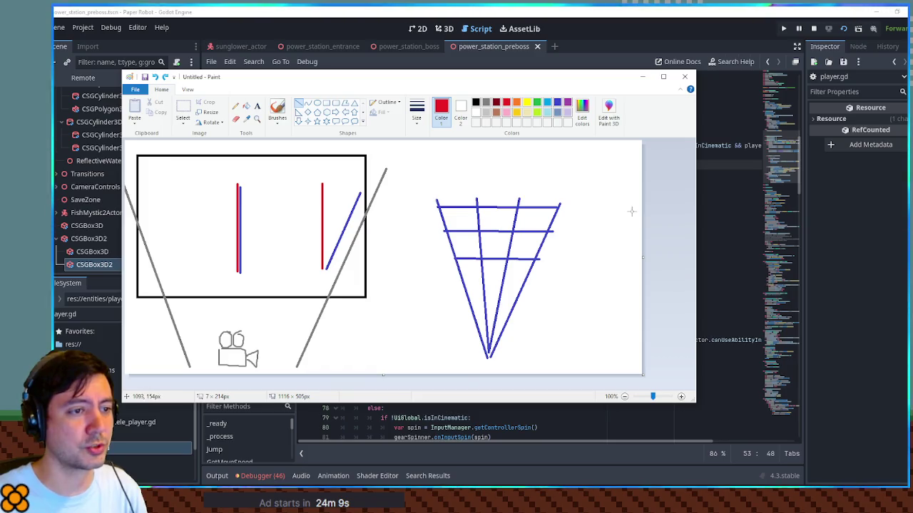
drag(638, 208, 489, 357)
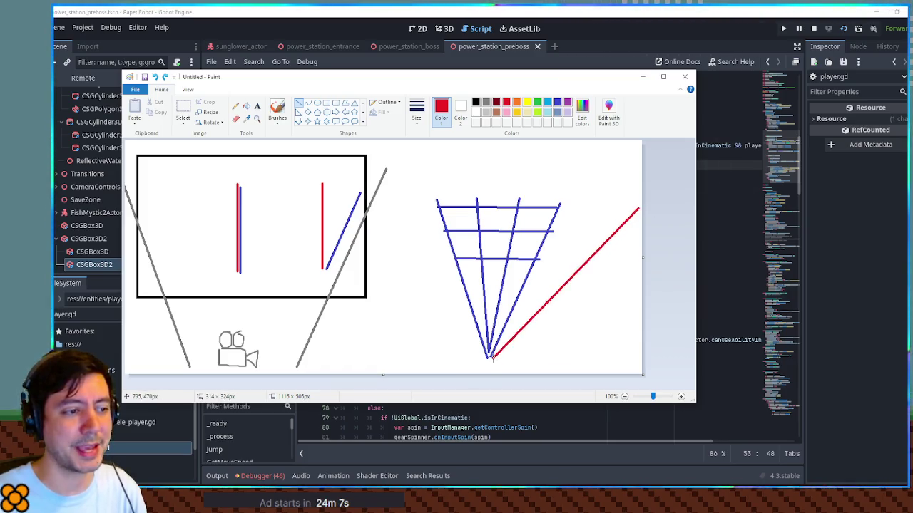
key(ctrl+z)
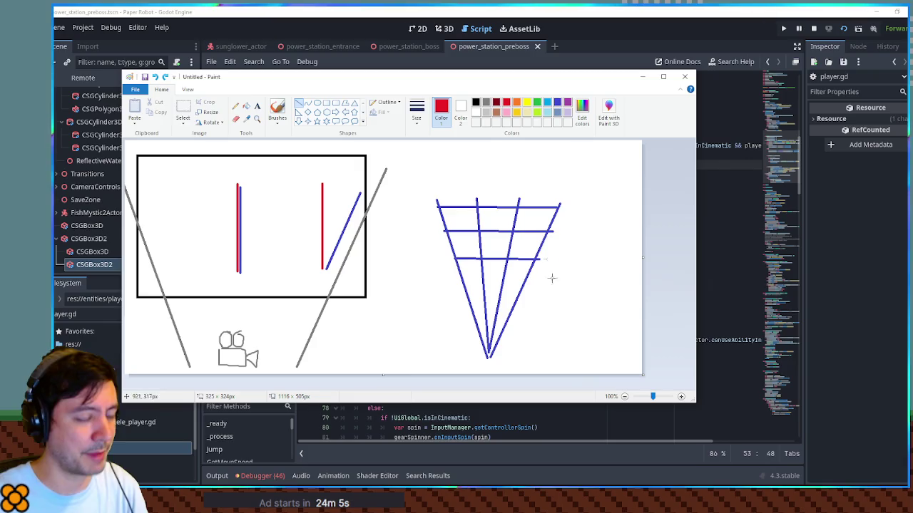
key(ctrl+a)
mouse_move(502, 225)
mouse_down()
mouse_move(335, 226)
mouse_move(386, 226)
mouse_up()
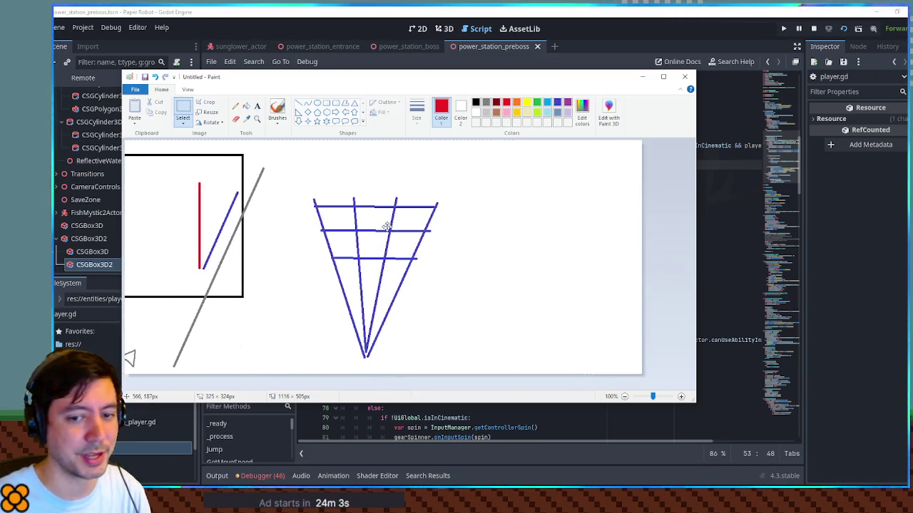
key(ctrl+z)
key(ctrl+a)
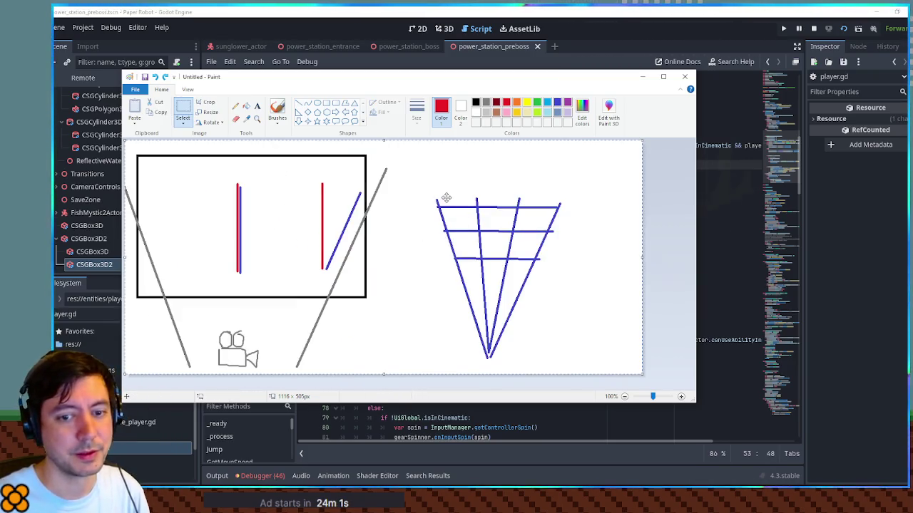
key(Escape)
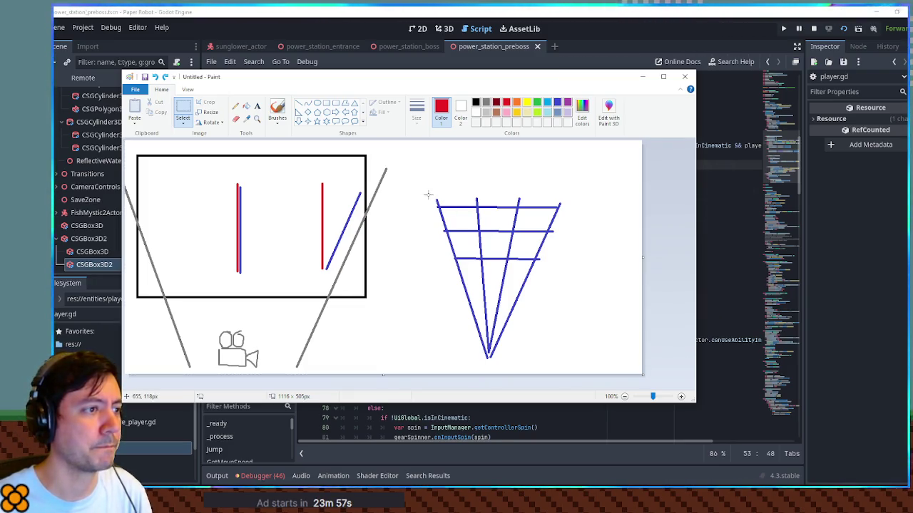
- Move the blue funnel left against the screen frame using a transparent selection
drag(399, 178, 590, 369)
drag(526, 287, 459, 285)
click(182, 121)
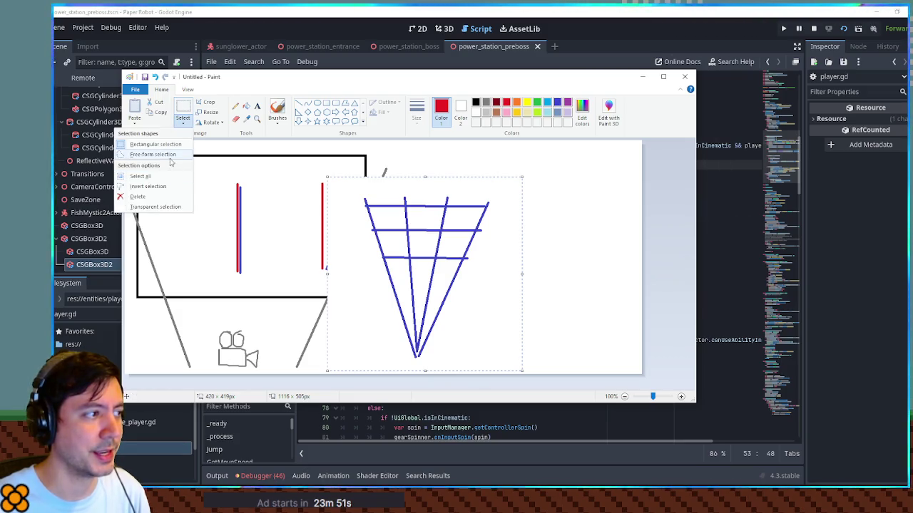
click(164, 207)
drag(413, 251, 411, 251)
click(585, 261)
- Draw a long indigo blue line from the funnel's tip toward the right edge
click(556, 102)
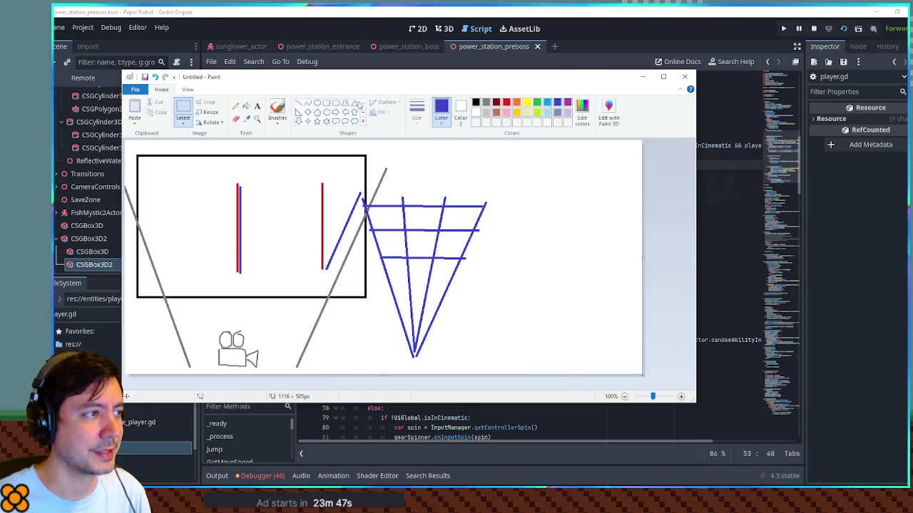
click(298, 103)
drag(414, 355, 644, 211)
drag(453, 262, 576, 262)
key(ctrl+z)
- In Paint, extend the three funnel crossbars rightward and add another ray down to the tip
mouse_move(460, 259)
mouse_down()
mouse_move(596, 260)
mouse_move(568, 259)
mouse_up()
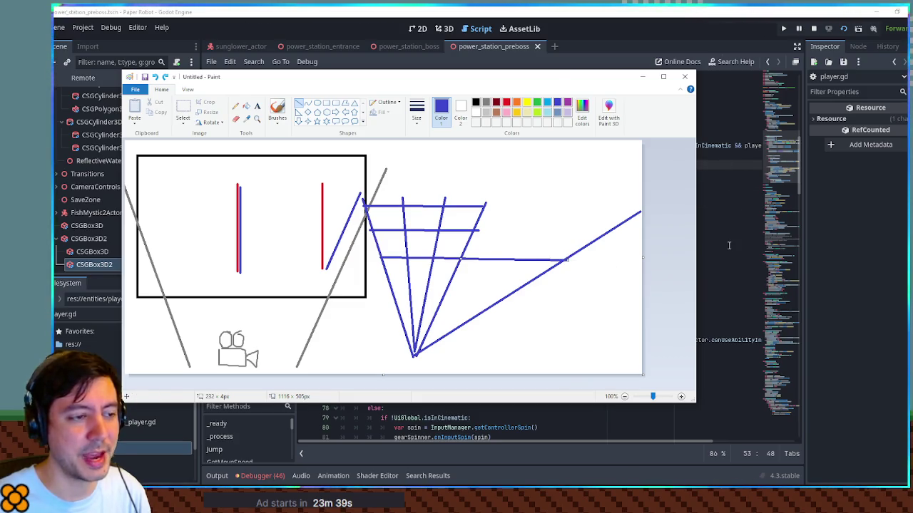
drag(476, 230, 630, 231)
drag(488, 207, 648, 210)
drag(558, 207, 414, 356)
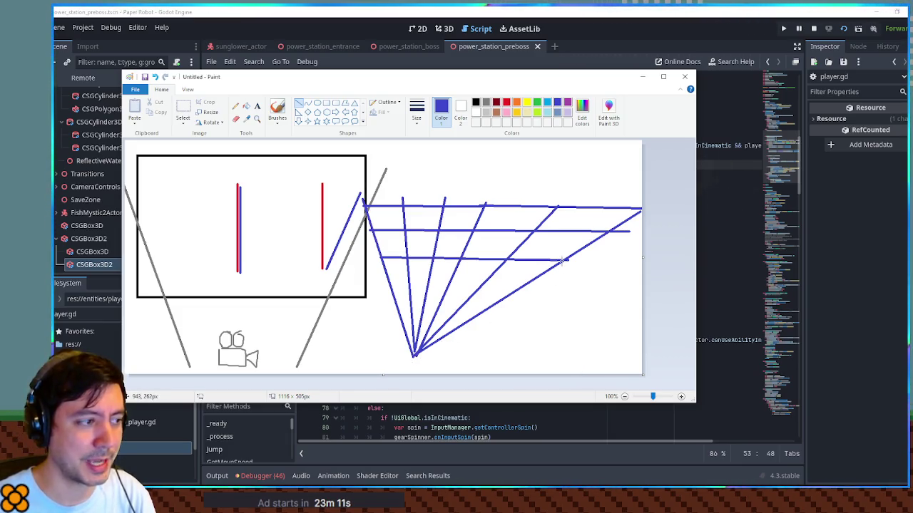
- Try several vertical lines down from the crossbar corner, undoing each attempt
drag(563, 260, 561, 347)
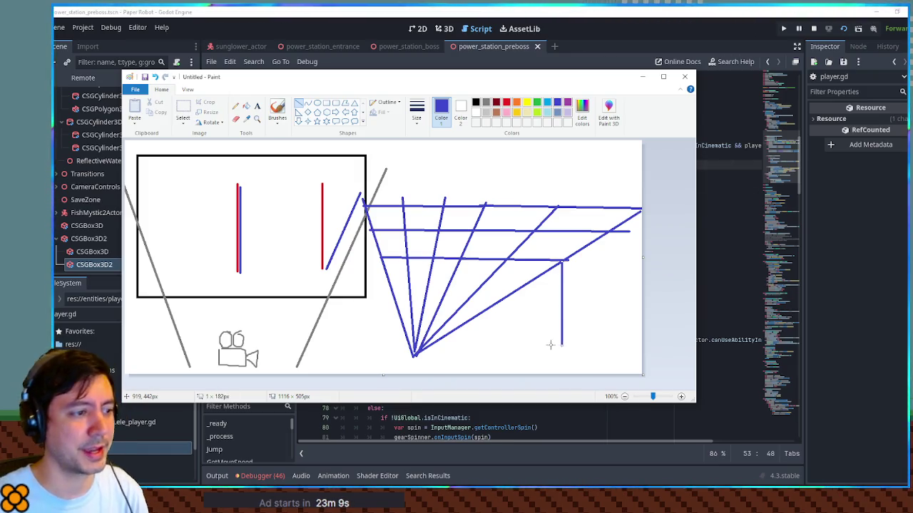
key(ctrl+z)
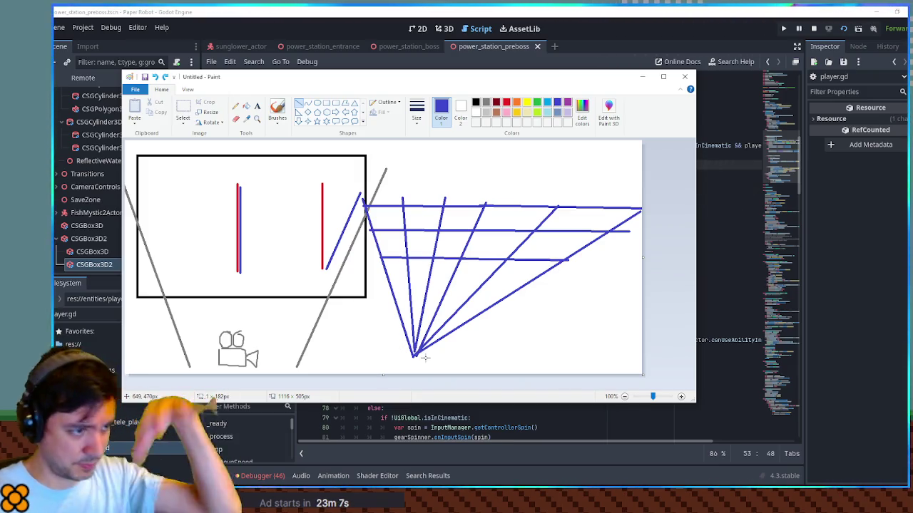
drag(416, 355, 561, 355)
key(ctrl+z)
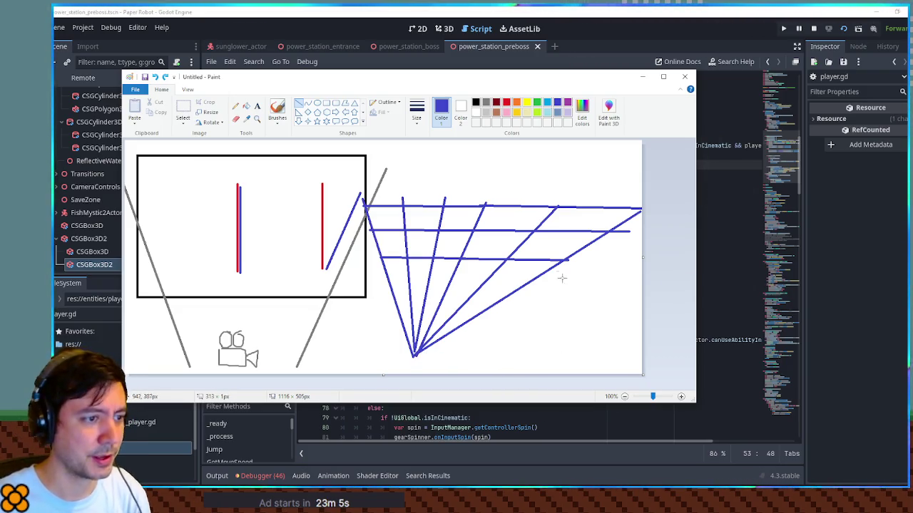
drag(562, 260, 561, 353)
key(ctrl+z)
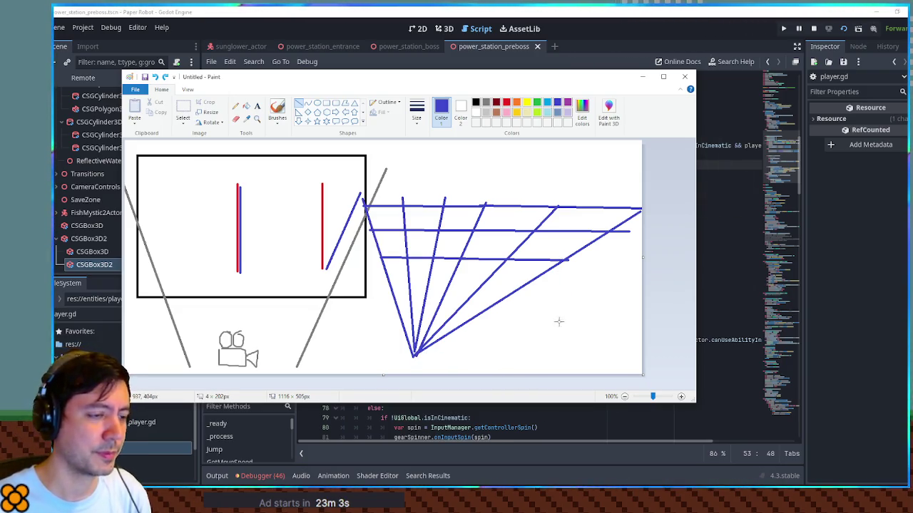
drag(562, 260, 561, 351)
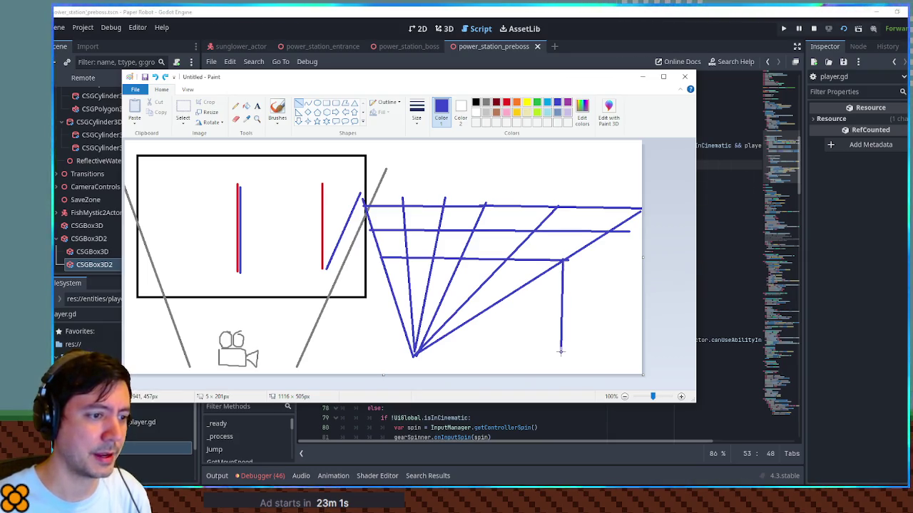
key(ctrl+z)
- Box in the area below the lower crossbar, then return to Godot's player.gd script
drag(417, 255, 415, 355)
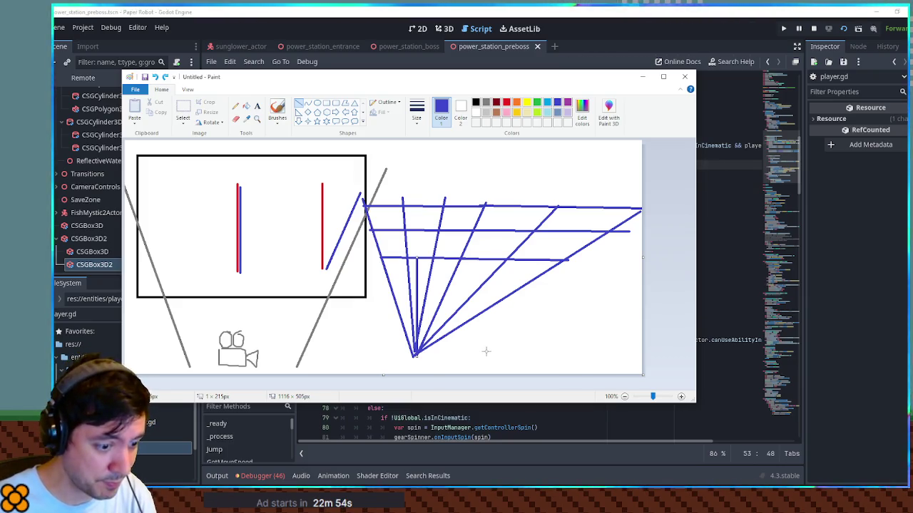
drag(562, 255, 562, 351)
drag(415, 354, 562, 351)
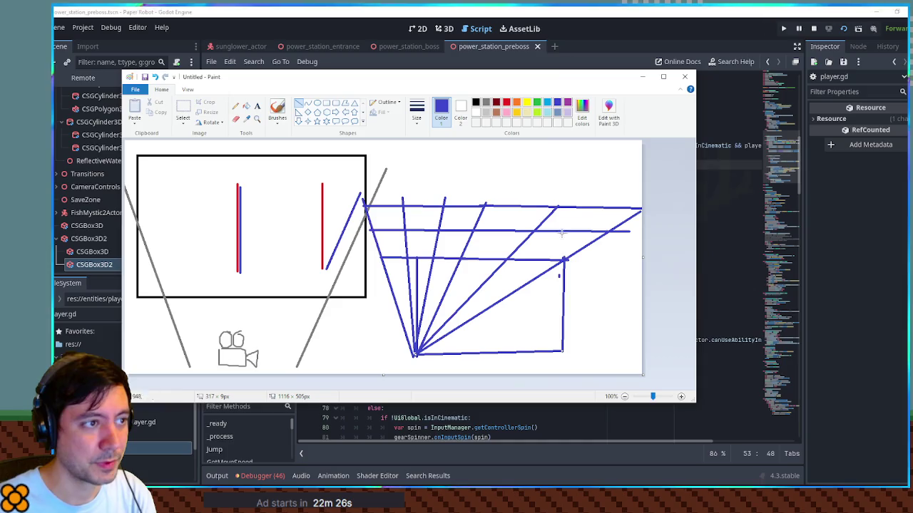
mouse_move(559, 78)
mouse_down()
mouse_move(909, 104)
mouse_move(720, 104)
mouse_move(531, 216)
mouse_move(539, 223)
mouse_move(546, 206)
mouse_move(577, 192)
mouse_up()
click(655, 192)
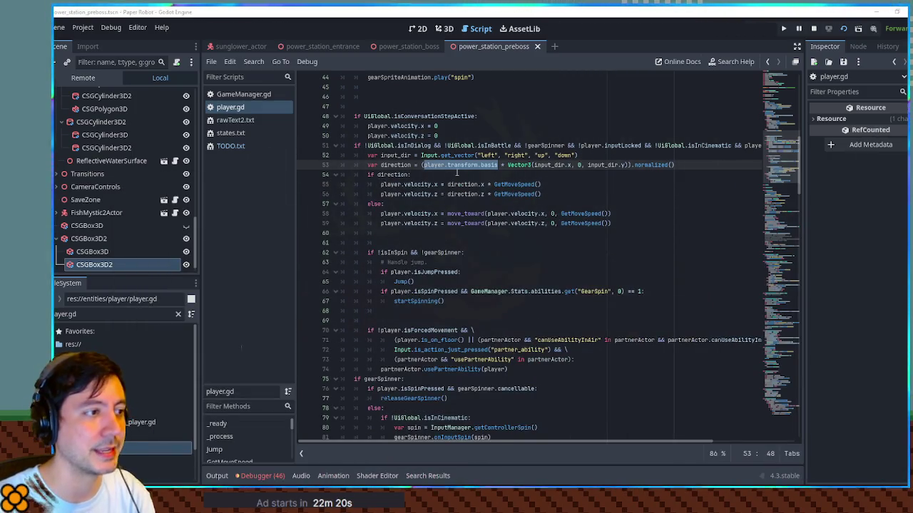
- Under 'if direction:', add 'var modifiedDirection = direction.rotated(Vector3.UP, deg_to_rad(10)'
click(454, 178)
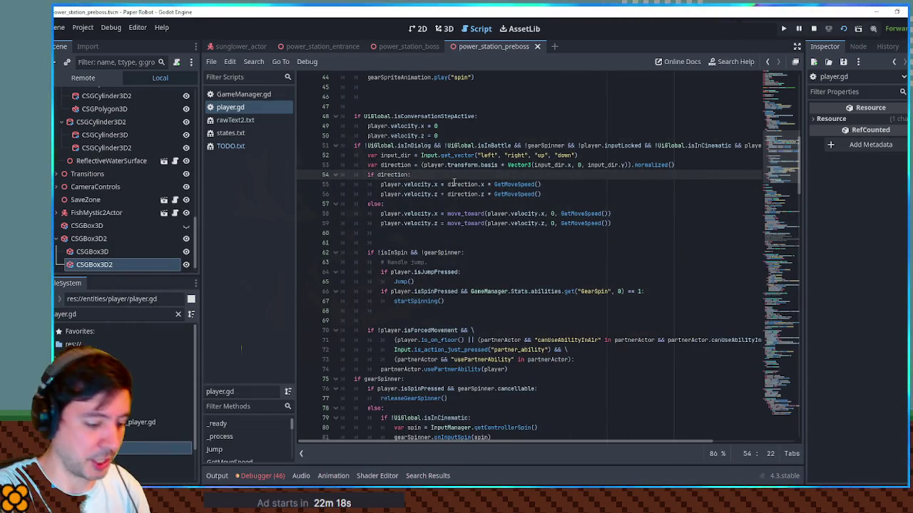
key(Return)
text(var modifiedD)
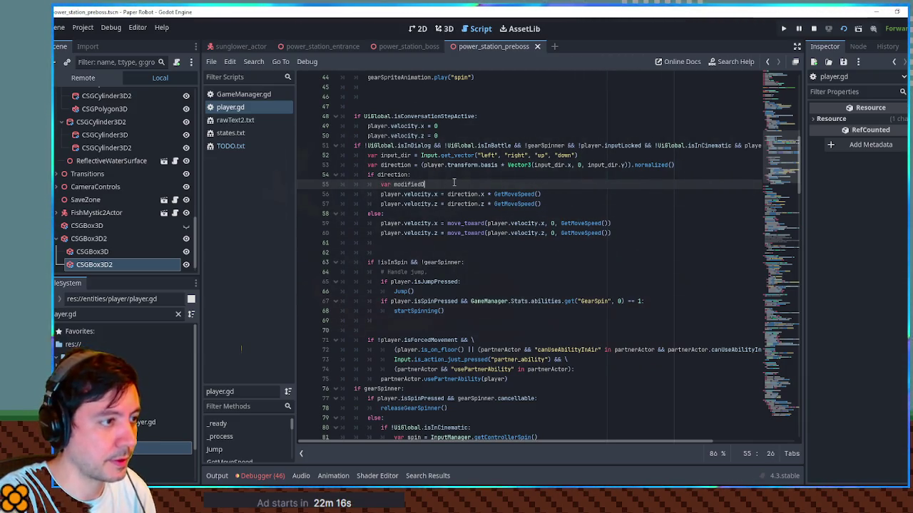
text(irection = dir)
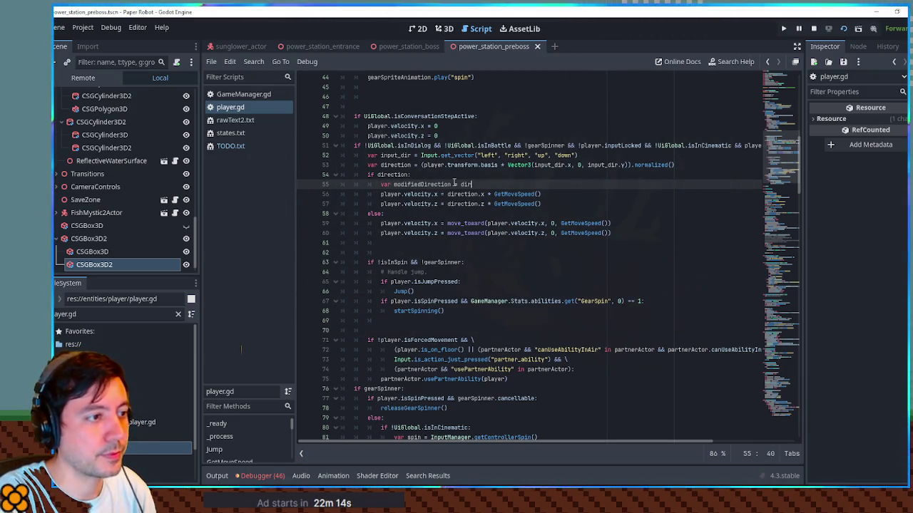
text(ection.ro)
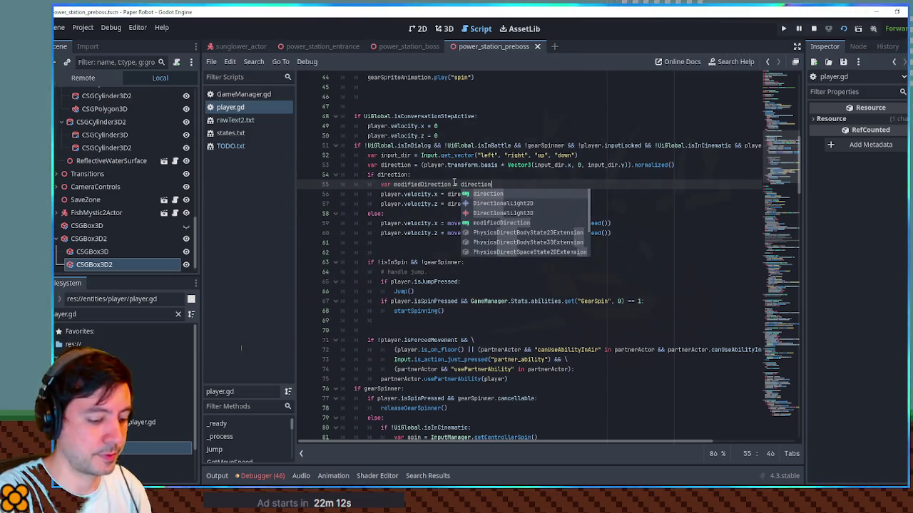
key(Return)
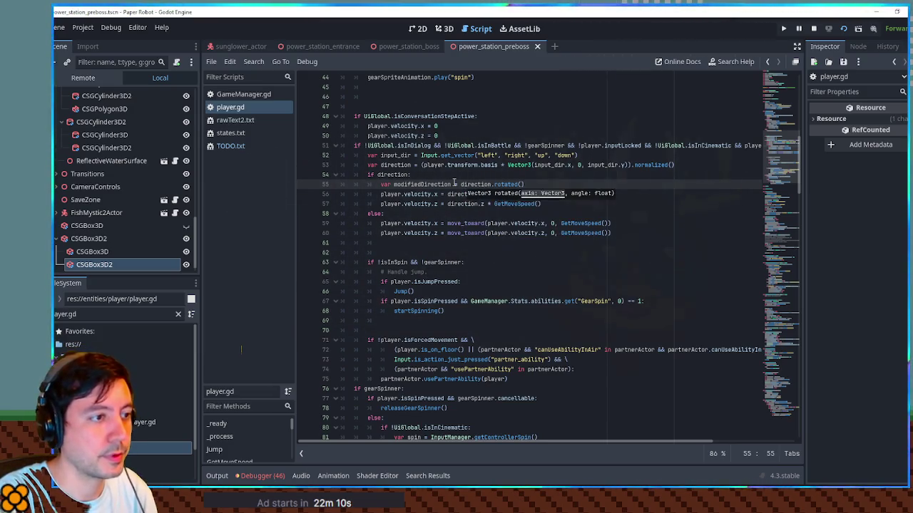
text(Vec)
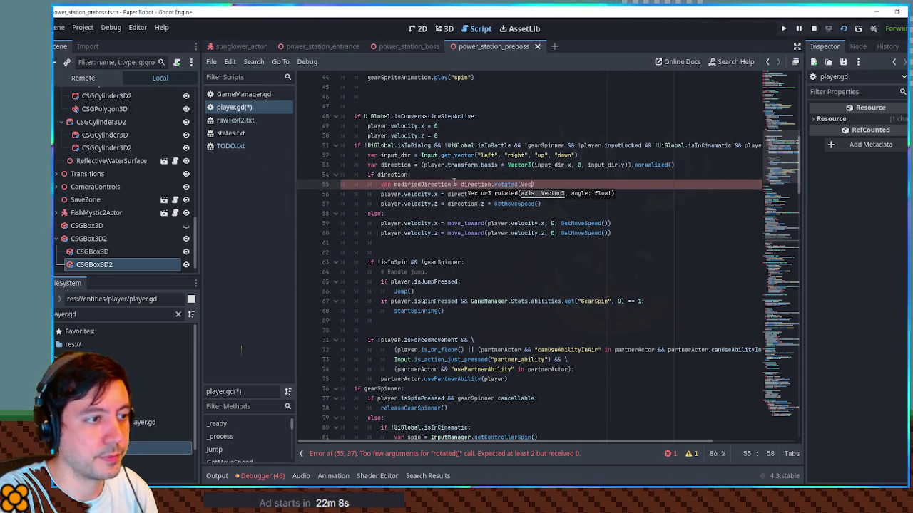
text(tor3.UP)
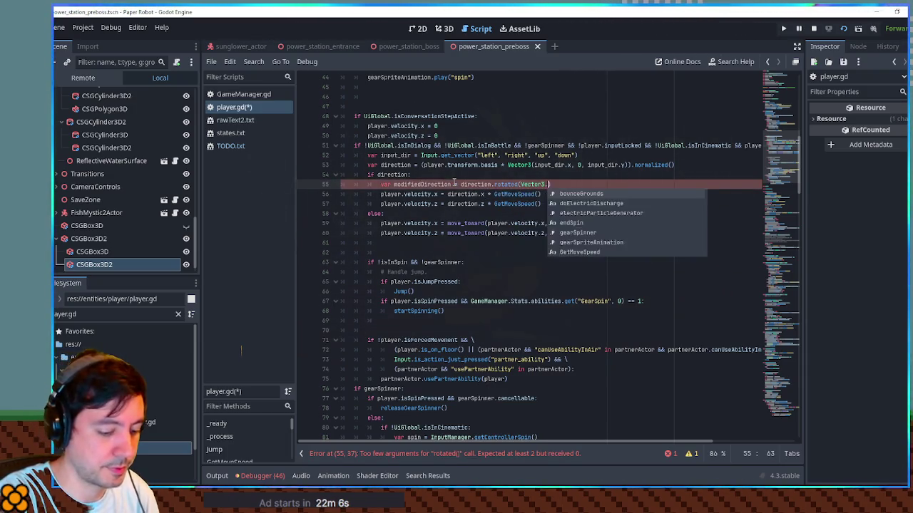
text(, )
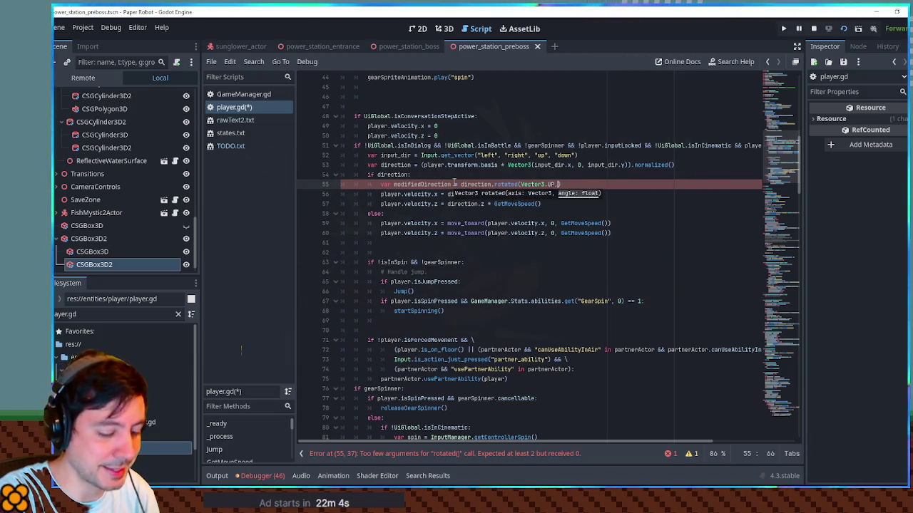
text(deg_to_)
text(rad()
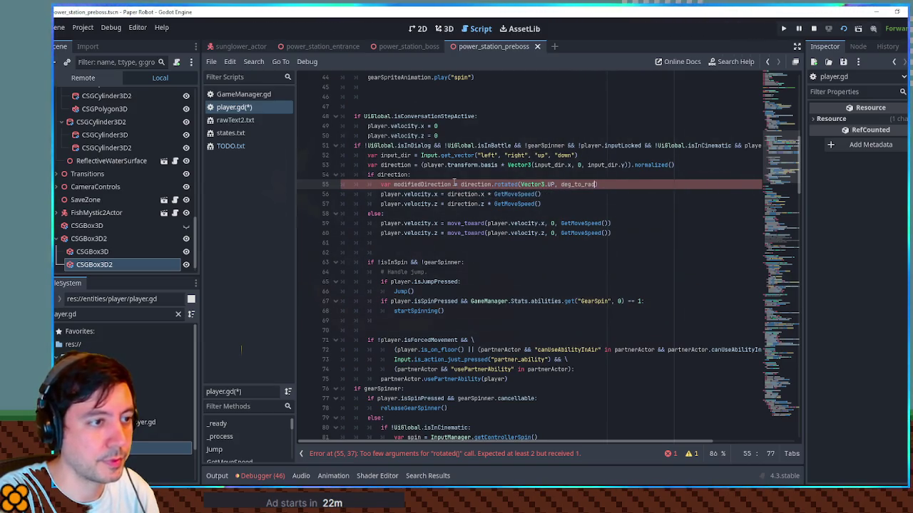
text(10)
- Replace direction with modifiedDirection in both velocity lines
double_click(442, 184)
key(ctrl+c)
double_click(460, 204)
key(ctrl+v)
double_click(460, 194)
key(ctrl+v)
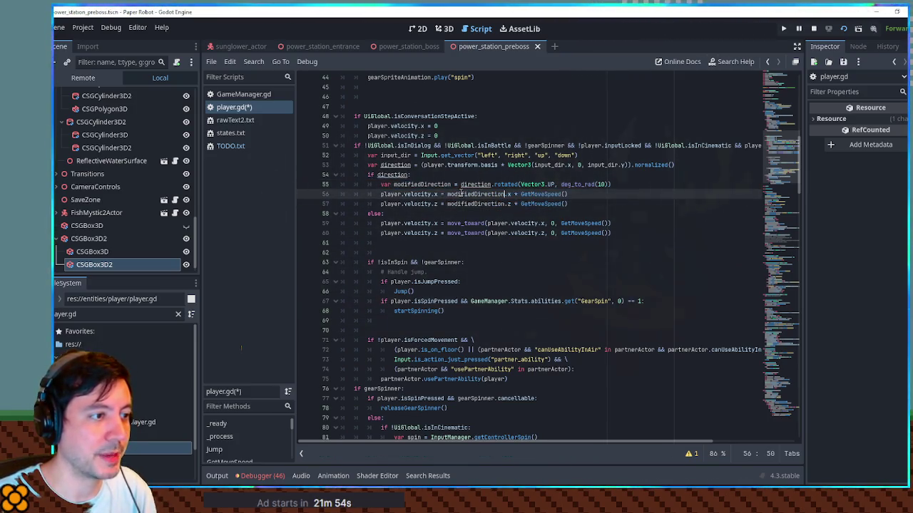
- Run the current scene, walk the robot left and right, then stop the game
key(F6)
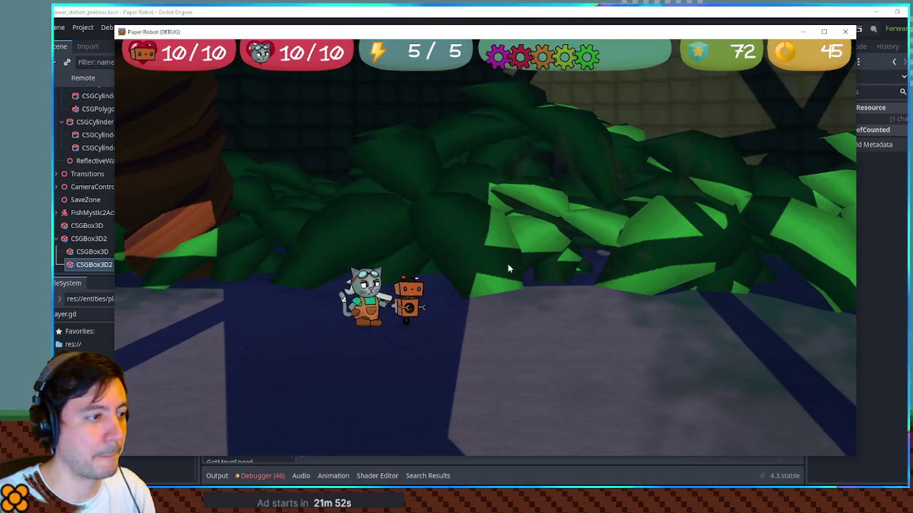
key(Left)
key(Right)
key(Right)
key(Left)
key(F8)
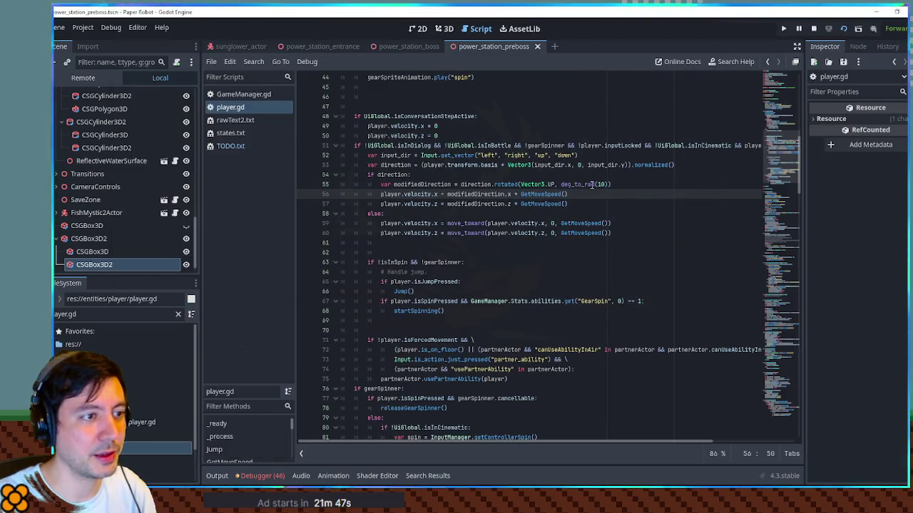
- Change the rotation angle to deg_to_rad(30) and save the script
click(599, 184)
key(BackSpace)
text(3)
key(ctrl+s)
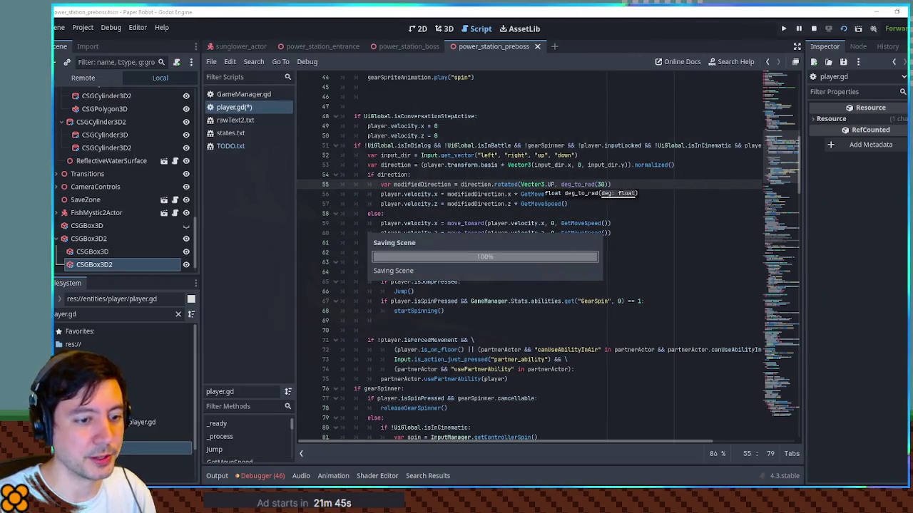
- Walk the robot left and right to test the 30-degree angle, then return to the script
key(Right)
key(Left)
key(Left)
key(Right)
key(Left)
key(Right)
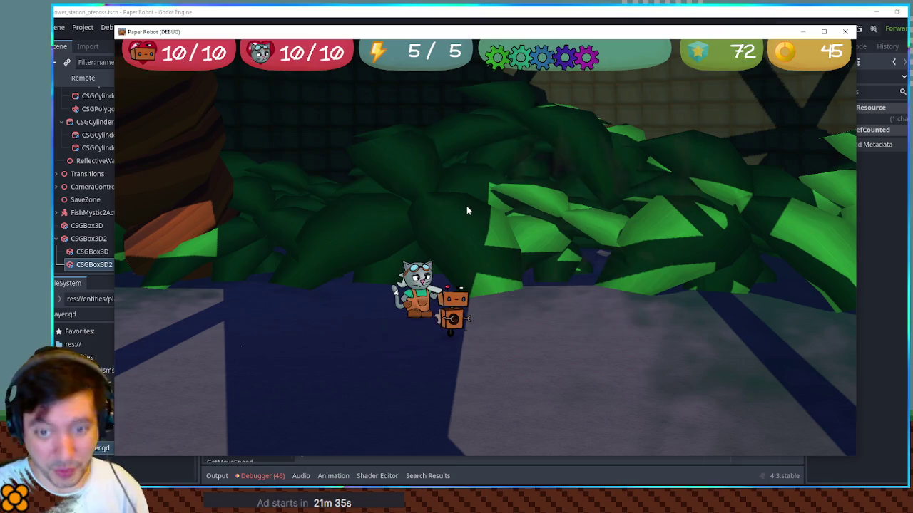
click(510, 10)
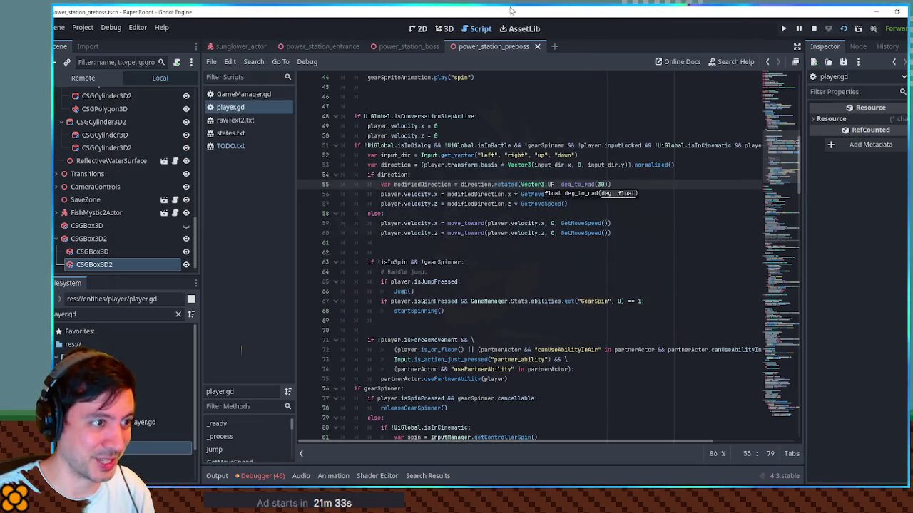
- Select player.velocity.x, the rotated expression, input_dir and modifiedDirection to review them, then switch to Paint
click(512, 177)
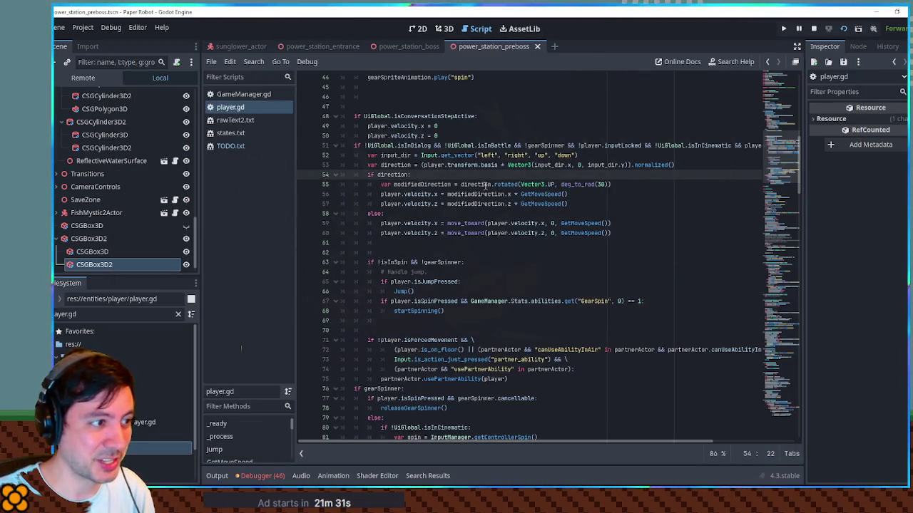
drag(389, 193, 437, 194)
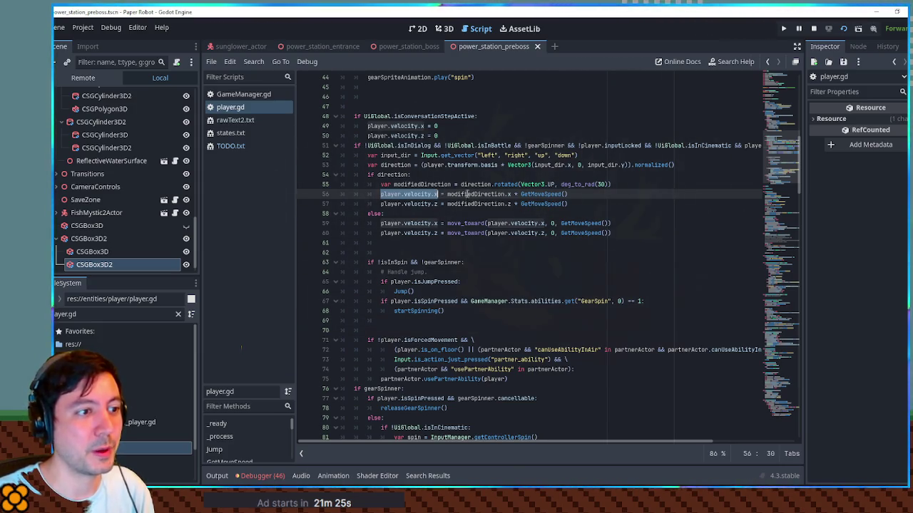
drag(460, 184, 619, 185)
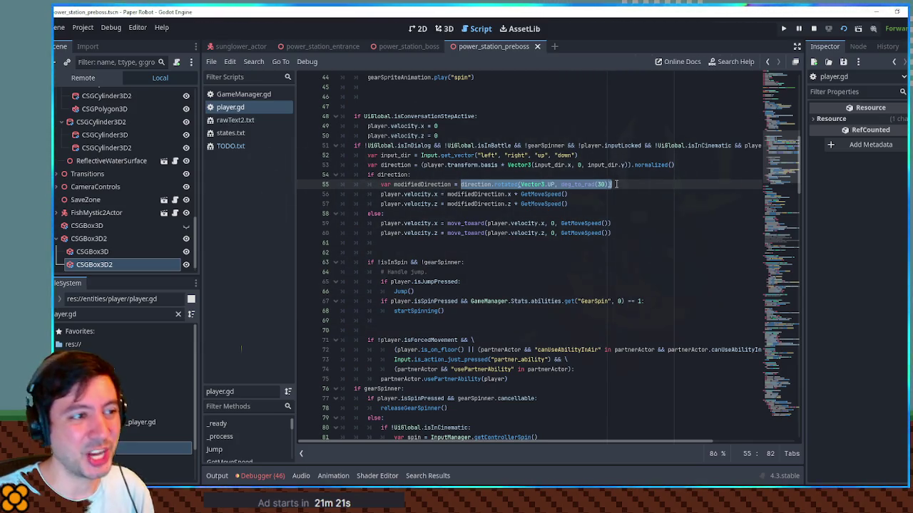
double_click(548, 164)
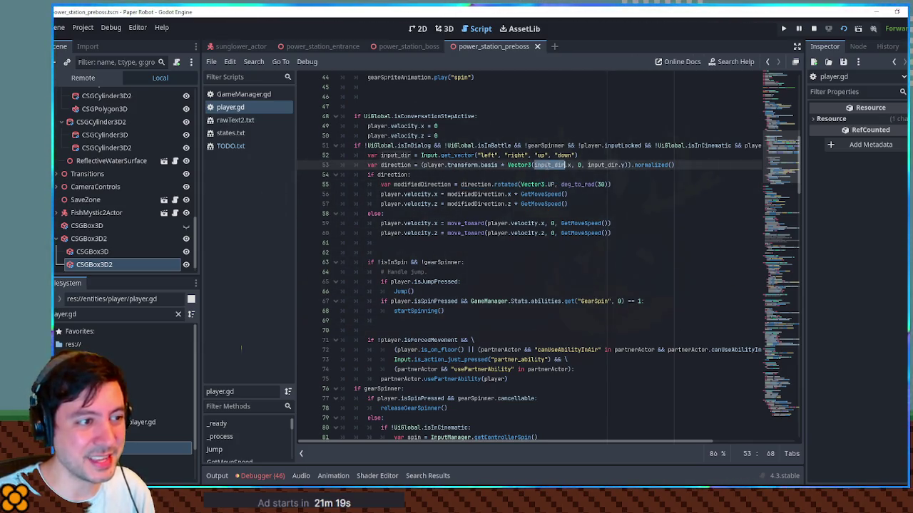
mouse_move(625, 165)
mouse_down()
mouse_move(536, 165)
mouse_move(572, 165)
mouse_up()
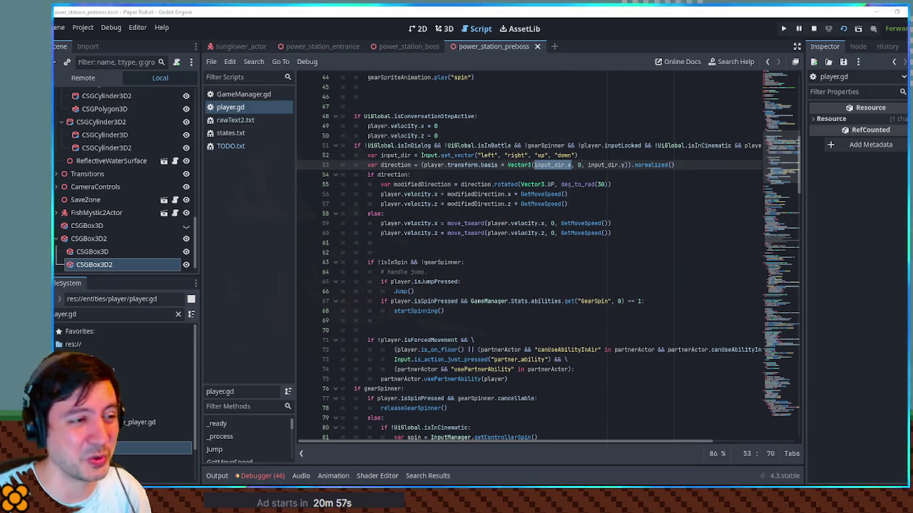
double_click(440, 183)
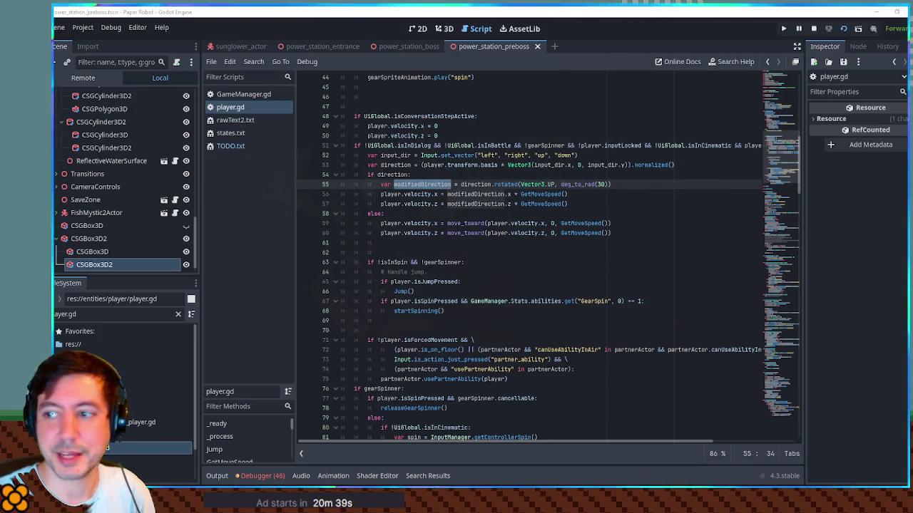
key(alt+Tab)
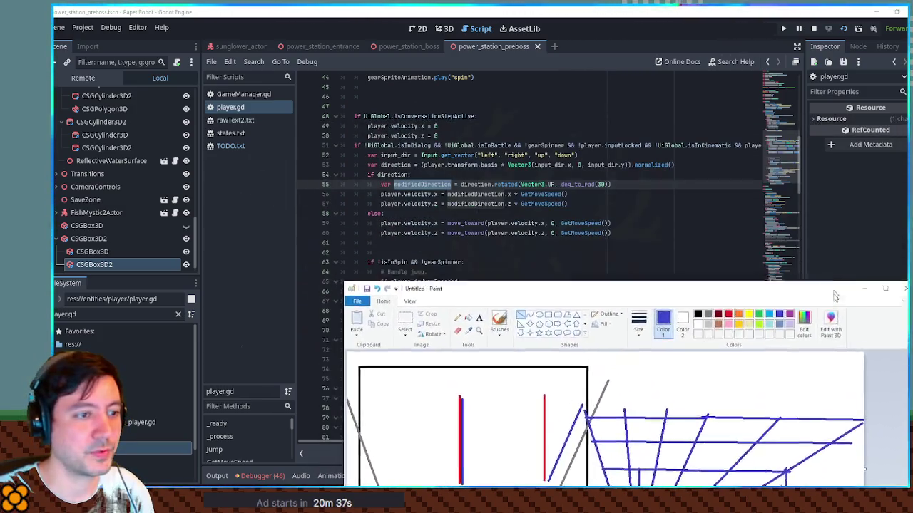
- Shift the Paint window left to see more of the sketch, then return to line 55 of player.gd
key(alt+Tab)
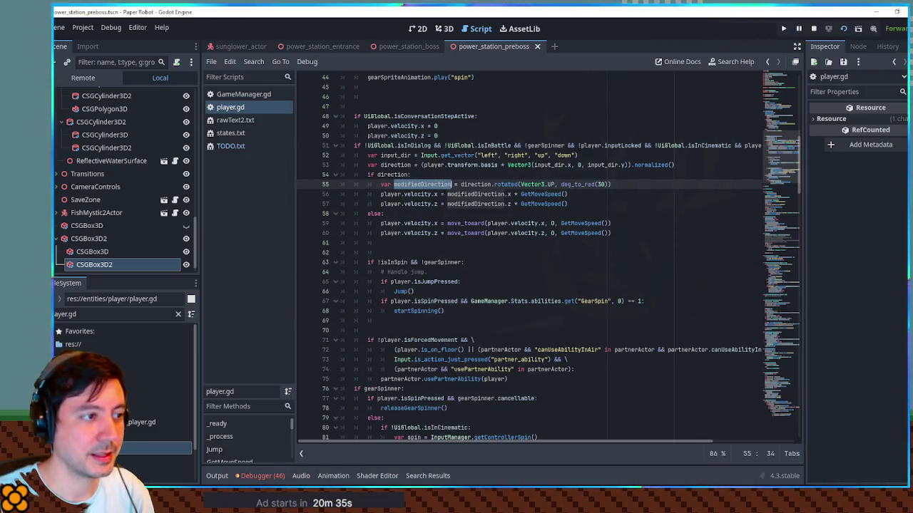
key(alt+Tab)
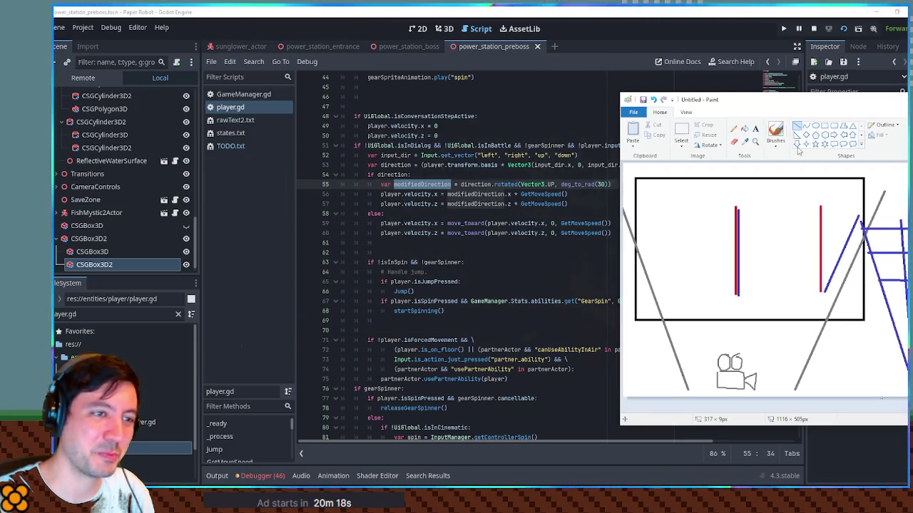
drag(780, 105, 361, 111)
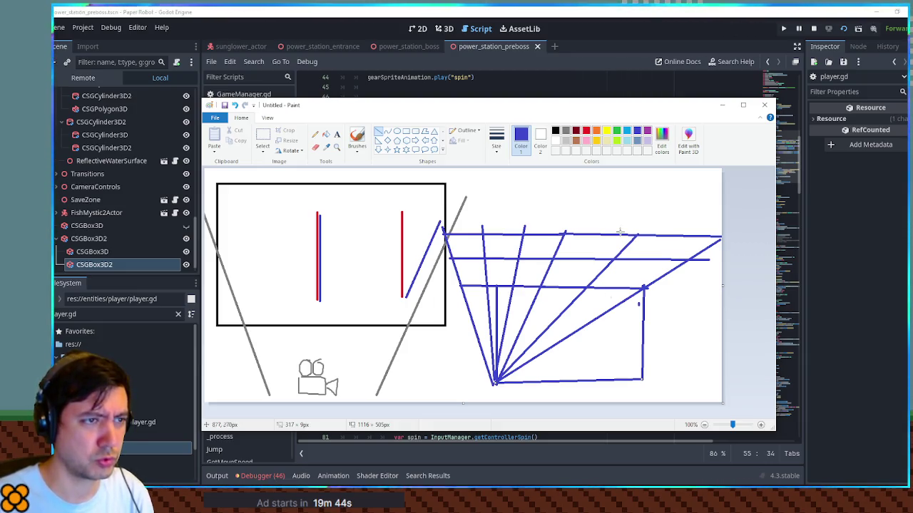
key(alt+Tab)
click(383, 184)
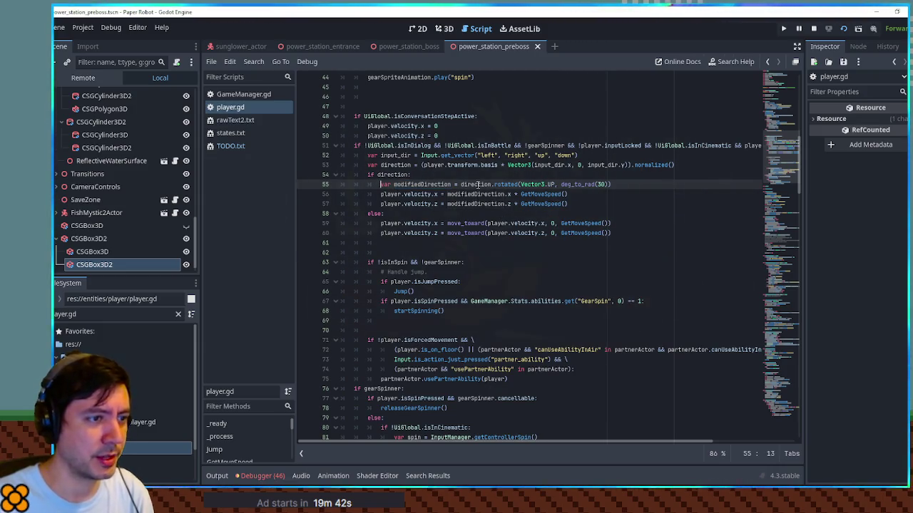
drag(622, 186, 457, 184)
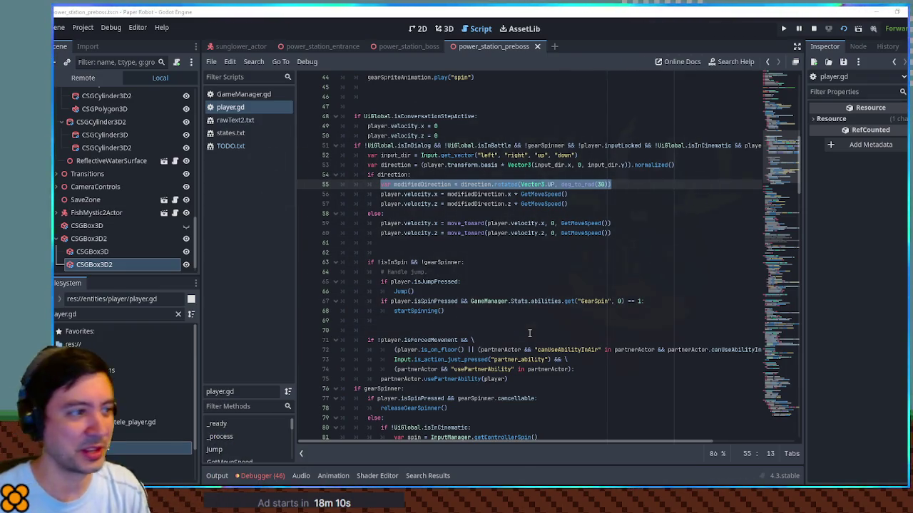
- Replace the rotation line 55 with 'var horizontalInput = input_dir.x'
click(442, 175)
drag(382, 184, 613, 184)
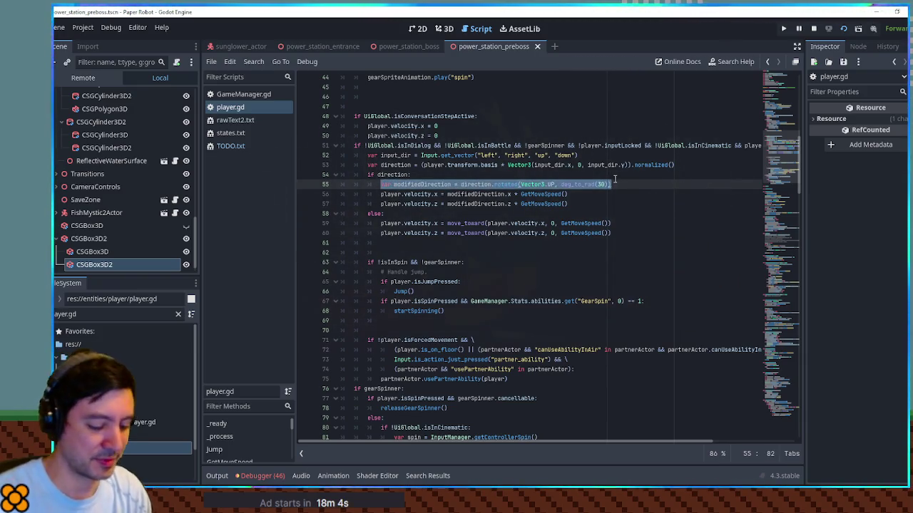
key(BackSpace)
text(var horiz)
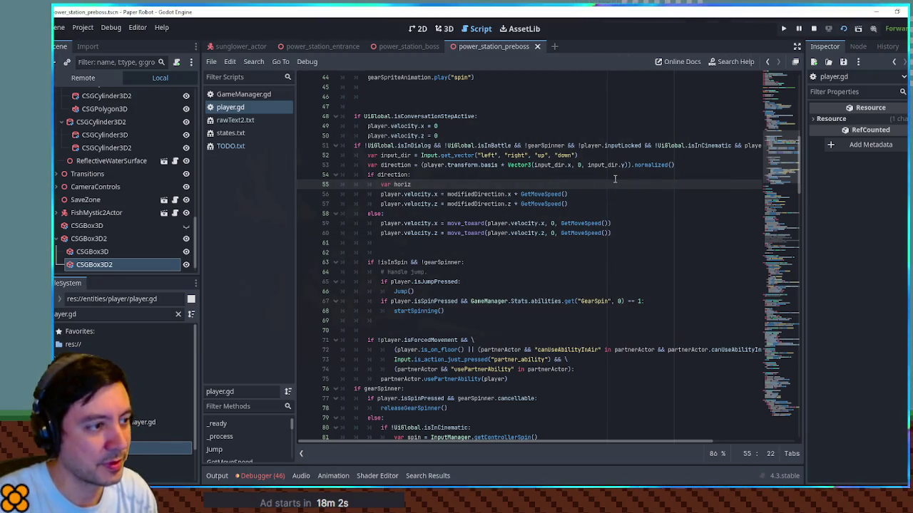
text(ontal)
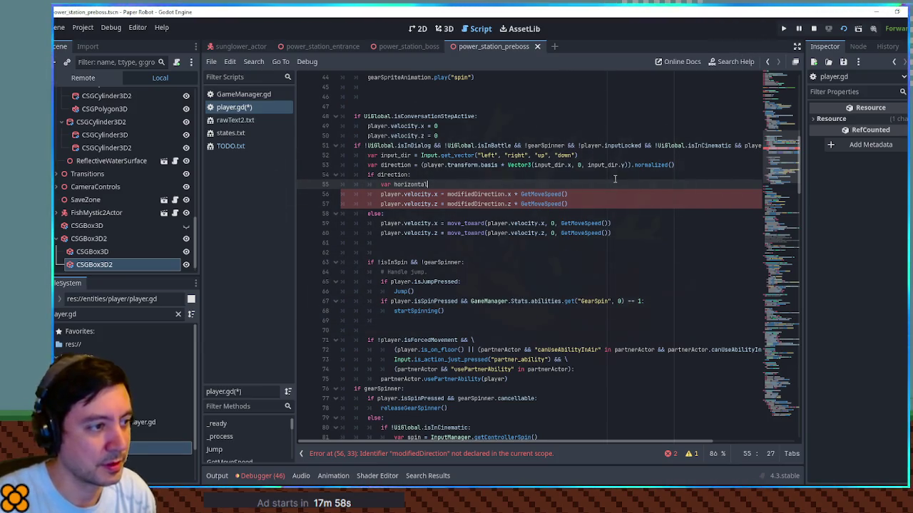
text(Input)
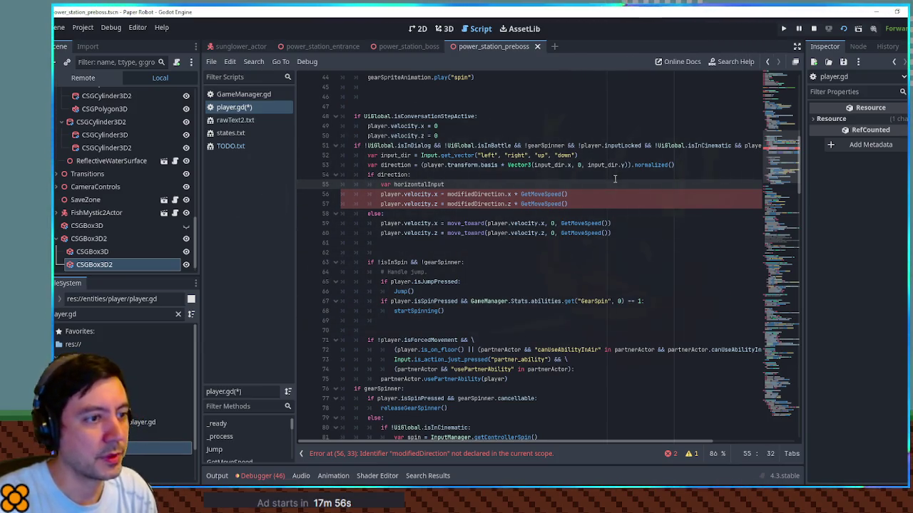
text( =)
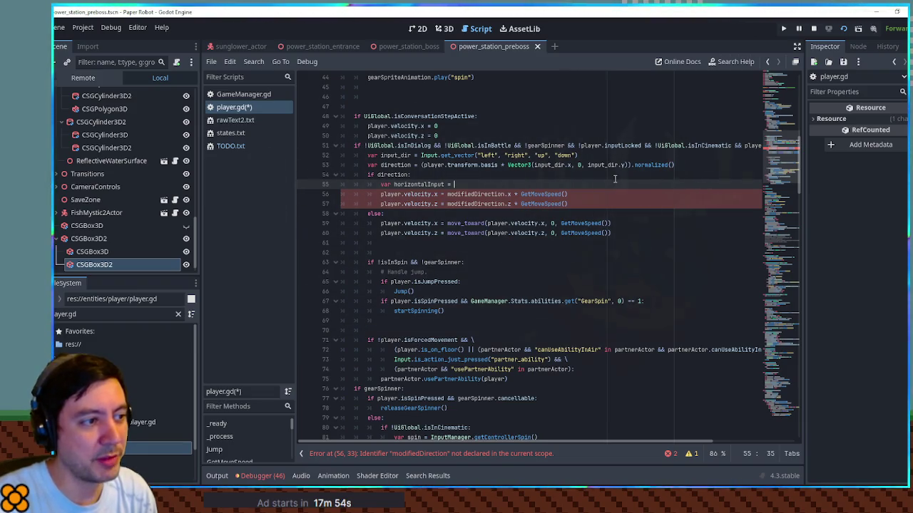
click(556, 165)
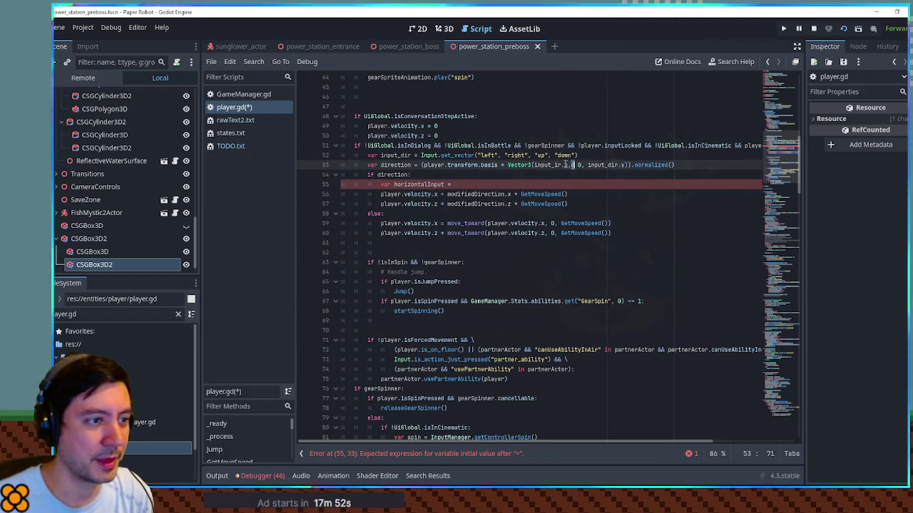
drag(533, 165, 572, 165)
key(ctrl+c)
click(501, 184)
key(ctrl+v)
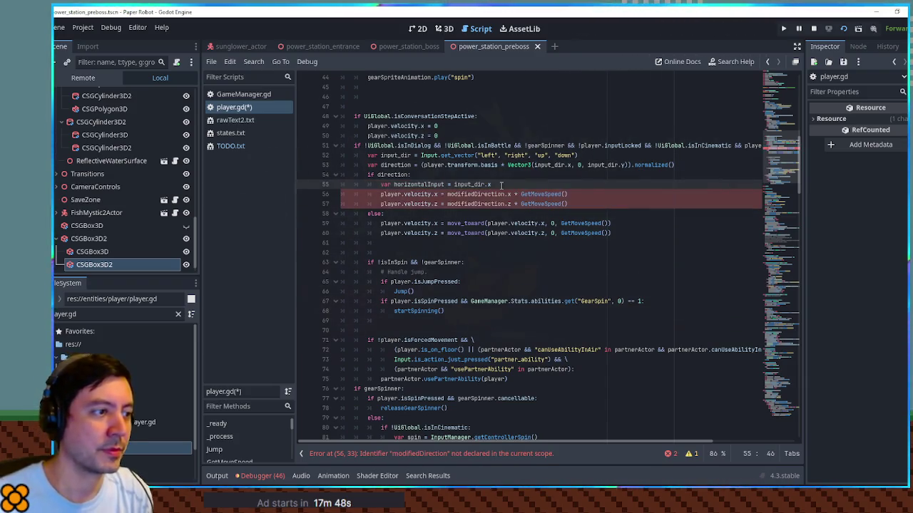
- Add a line 'var depthicalInput = input_dir.y' below it
key(Return)
text(var )
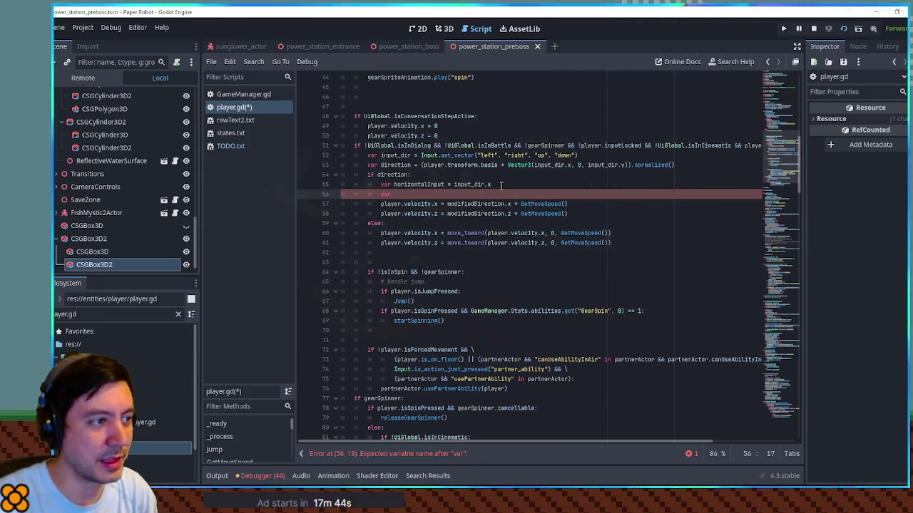
text(de)
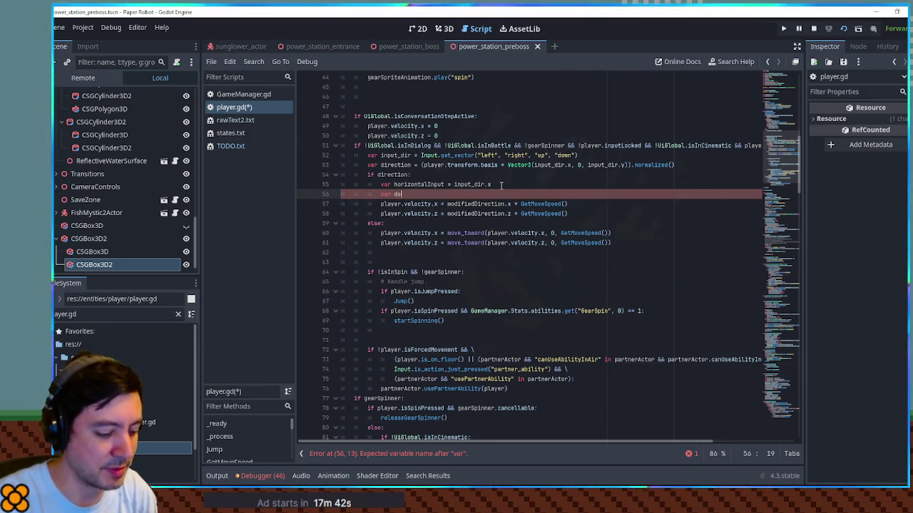
text(pthicalInput)
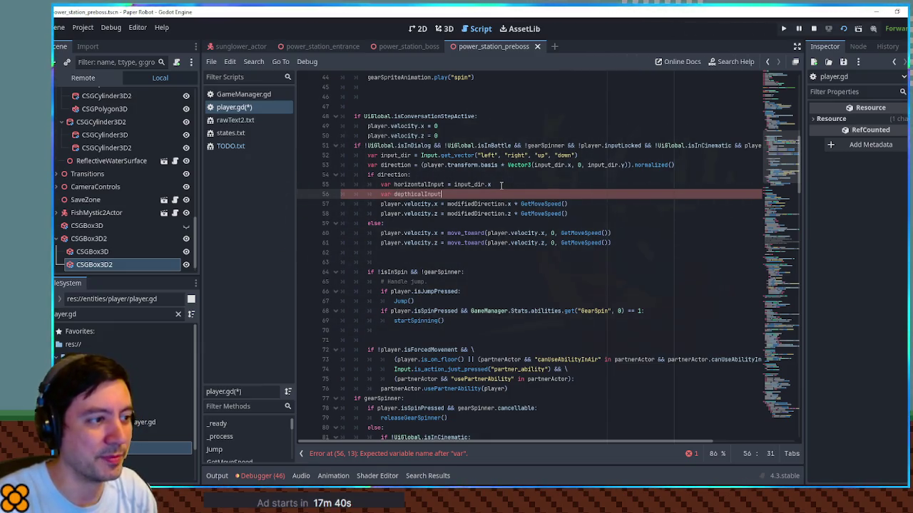
text( = input_dir.y)
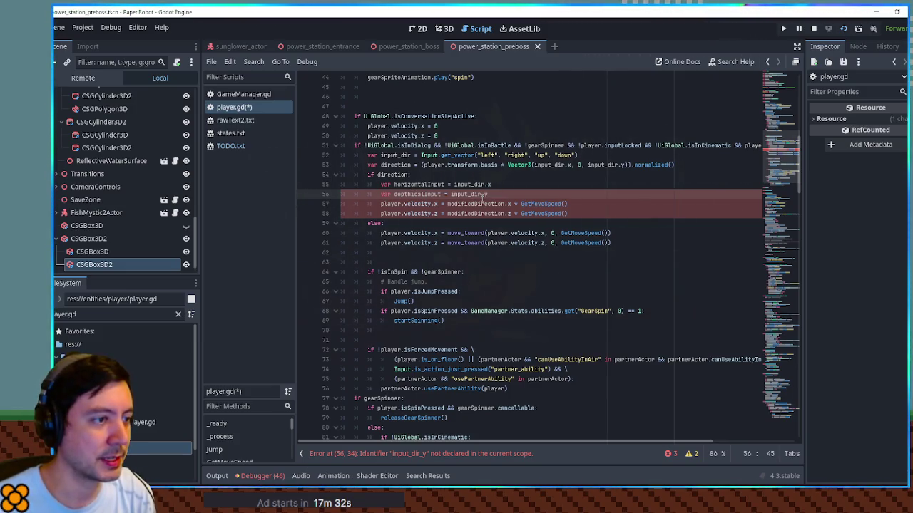
text(.y)
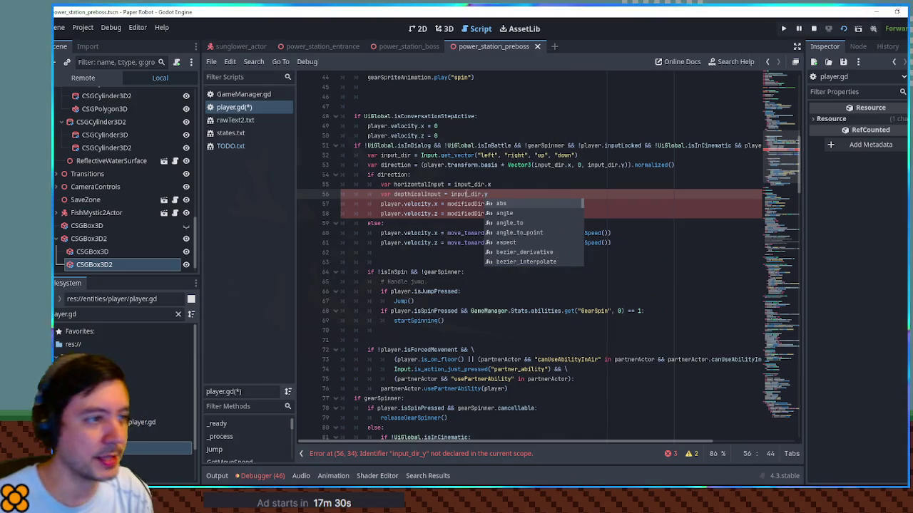
- Select horizontalInput and the velocity lines 57–58, ending on the word modifiedDirection
double_click(421, 184)
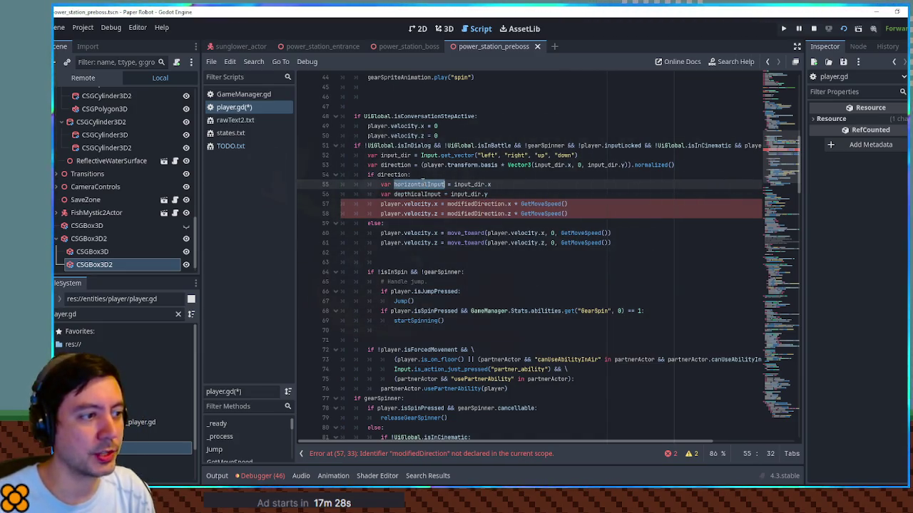
click(379, 204)
drag(380, 204, 506, 214)
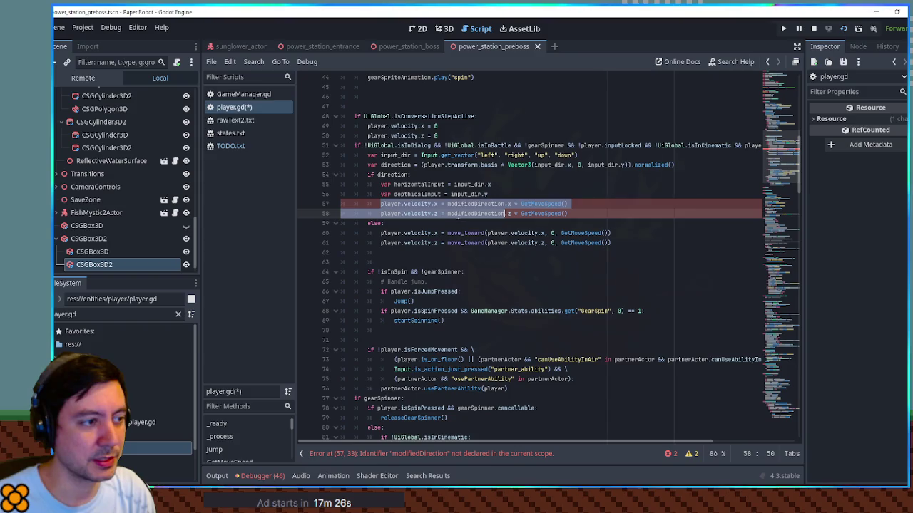
click(579, 214)
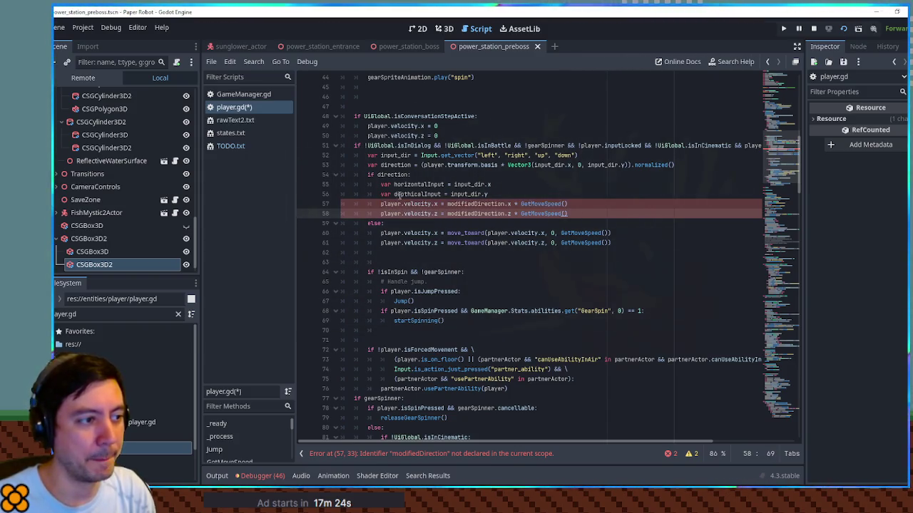
click(383, 204)
double_click(502, 204)
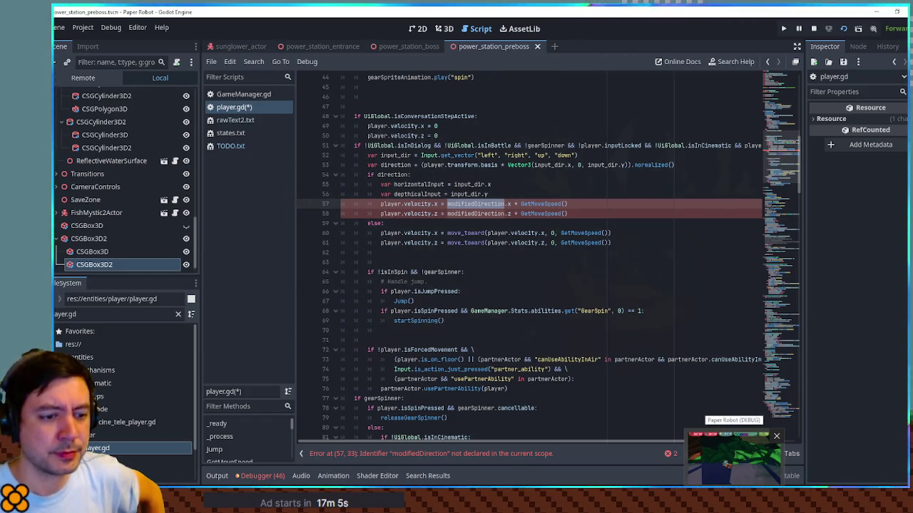
- Bring up the Paint camera sketch, draw and undo a large ellipse over the fan, then minimise Paint
click(741, 453)
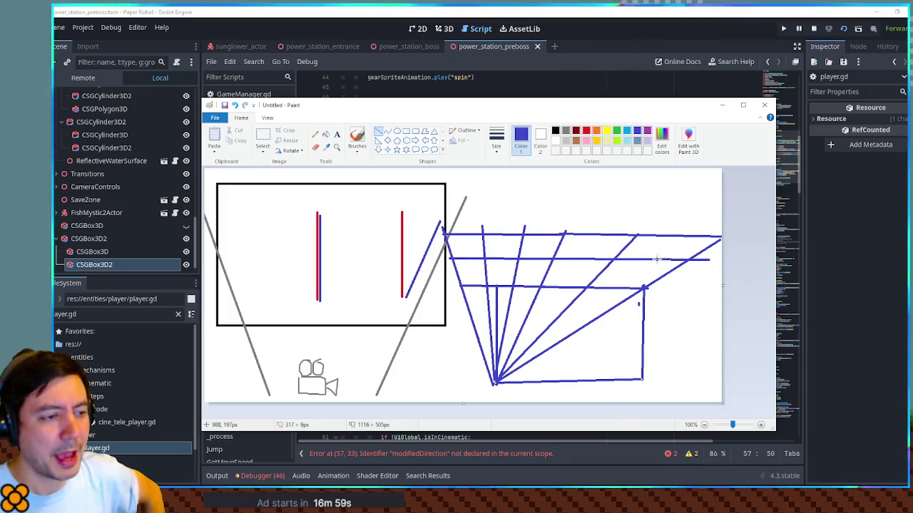
click(397, 134)
mouse_move(403, 277)
mouse_down()
mouse_move(614, 399)
mouse_move(631, 458)
mouse_up()
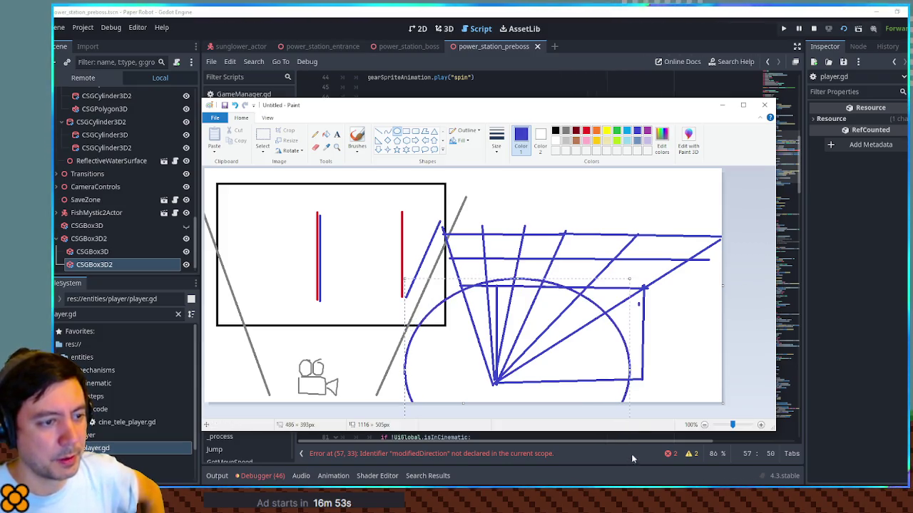
key(ctrl+z)
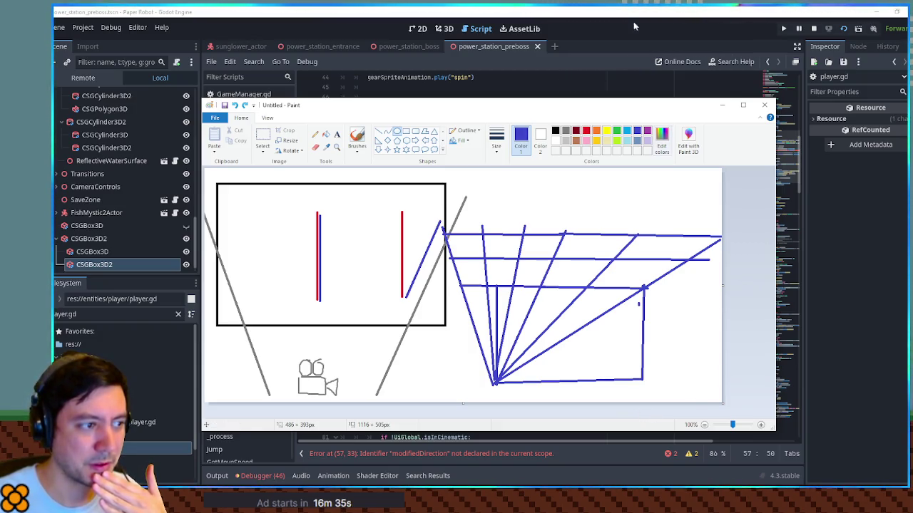
click(640, 58)
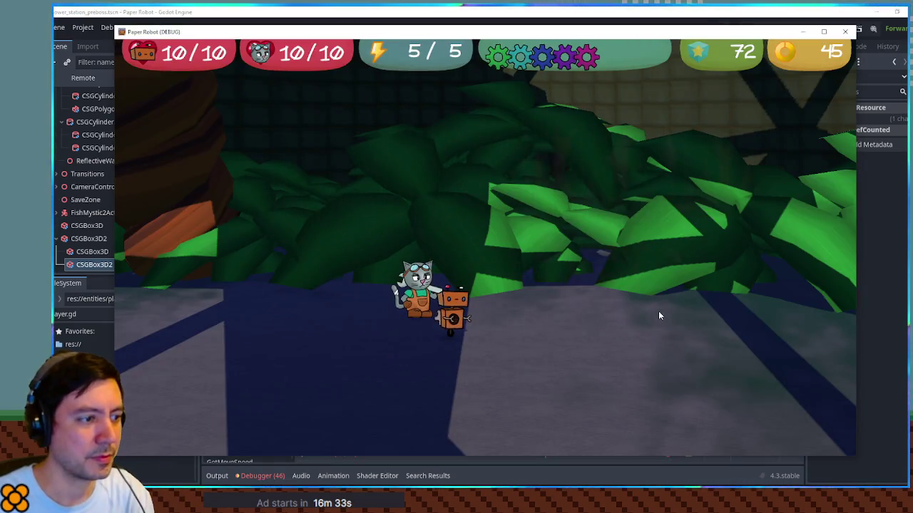
- Walk the robot right with D and toward the camera with S, then return to the script
key(d)
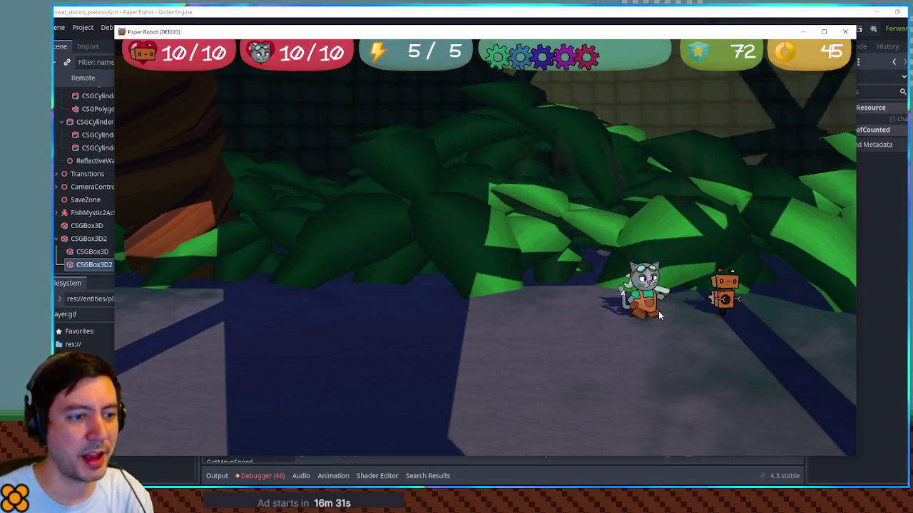
key(d)
key(s)
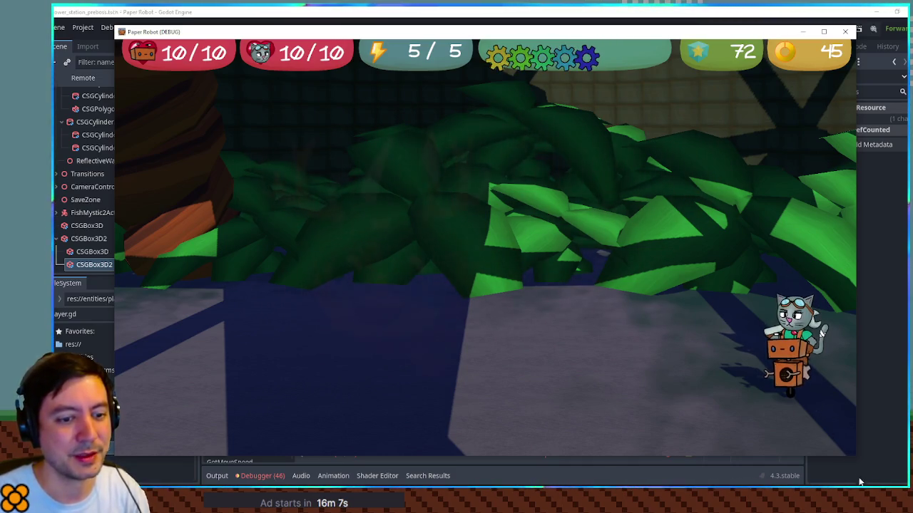
click(668, 24)
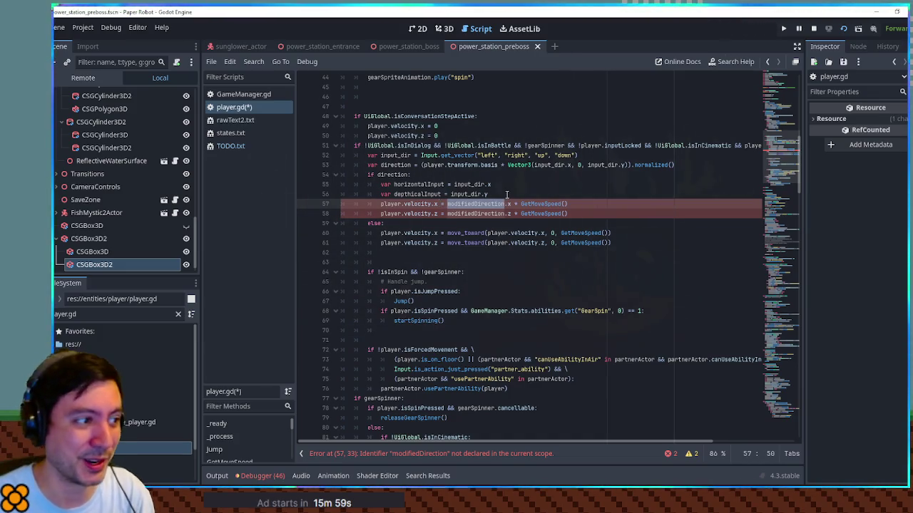
- Insert blank lines after the depthicalInput line, reselect horizontalInput, then switch to the room sketch
drag(393, 184, 444, 185)
click(492, 194)
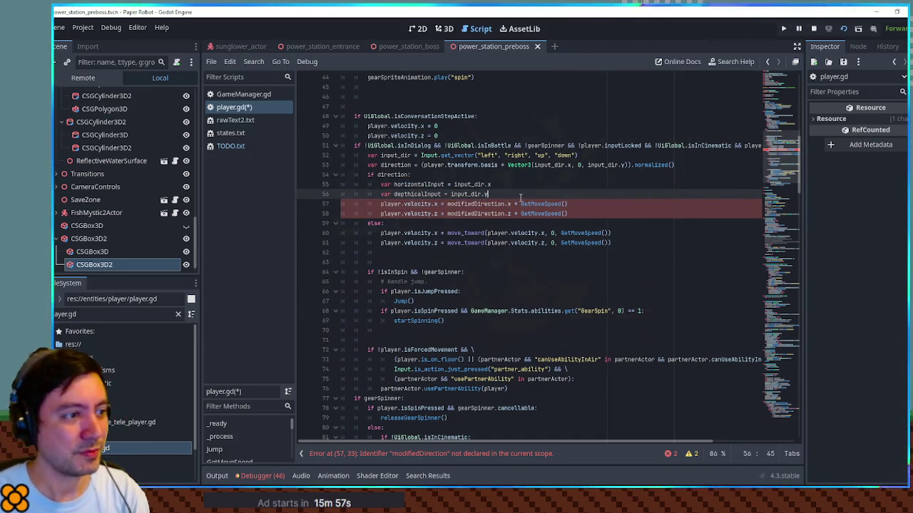
key(Return)
key(Return)
key(Return)
key(Up)
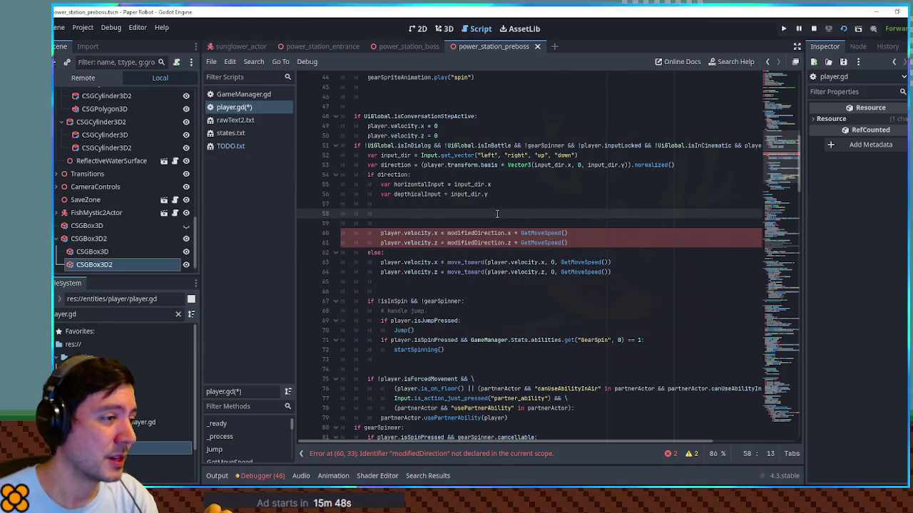
double_click(425, 184)
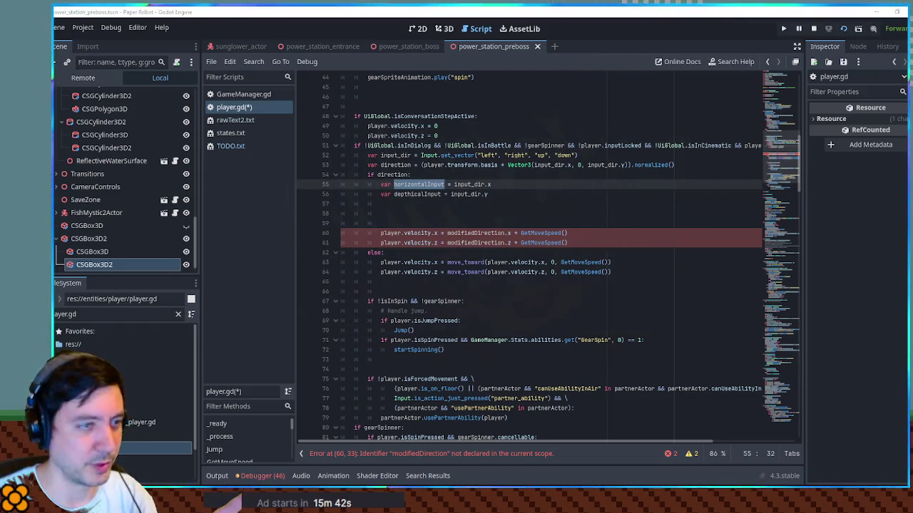
key(alt+Tab)
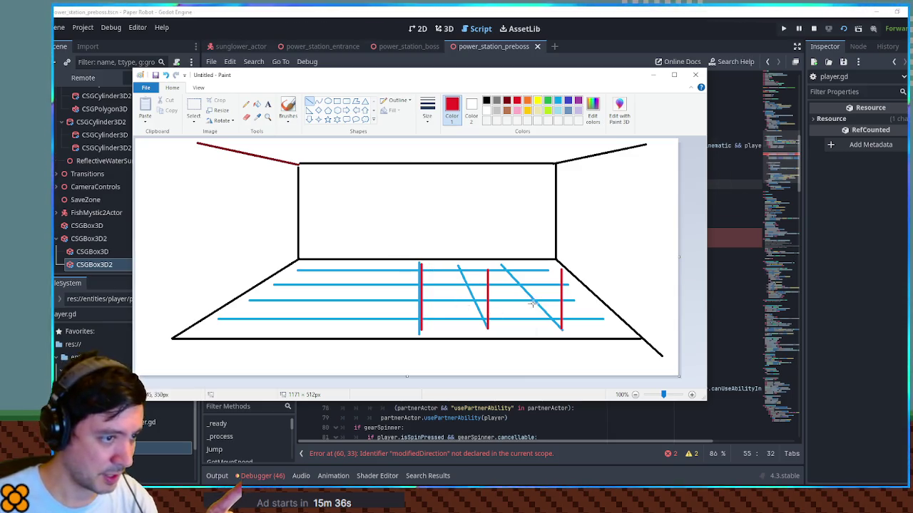
- View the blue camera perspective sketch, then move over to the blank Krita canvas
key(alt+Tab)
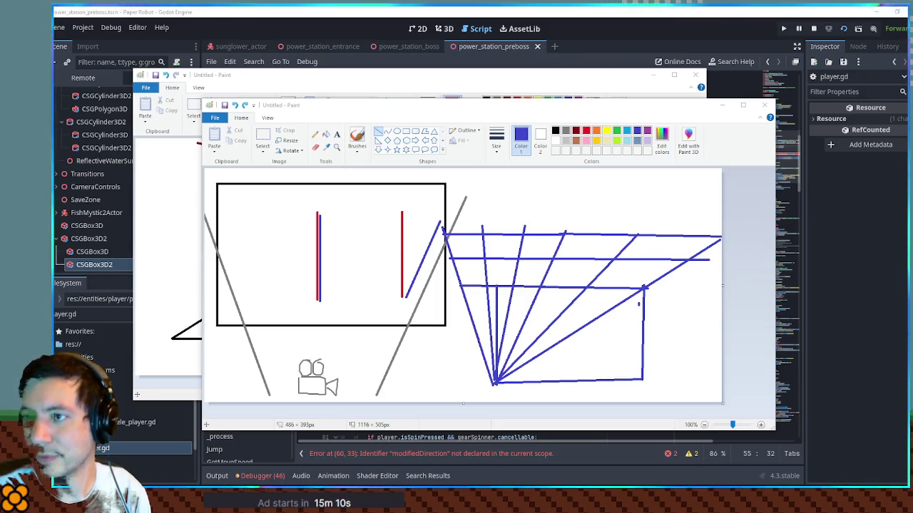
key(super+shift+Left)
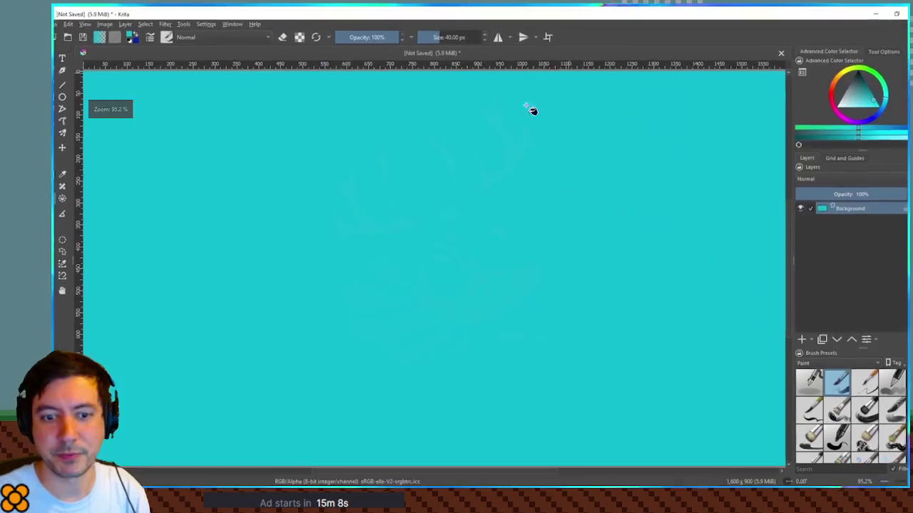
- On a new white paint layer, draw a large rectangle and a small camera with reels and lens below it
click(801, 340)
click(796, 126)
drag(314, 163, 380, 224)
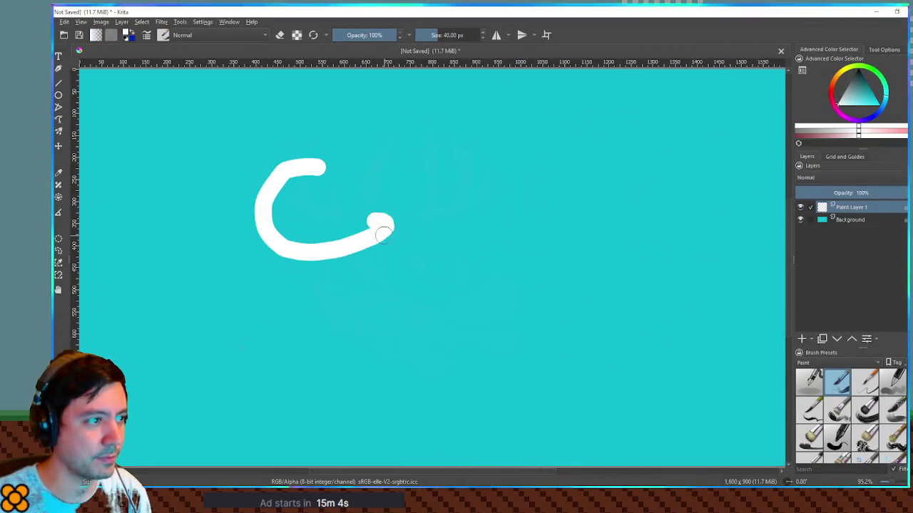
key(ctrl+z)
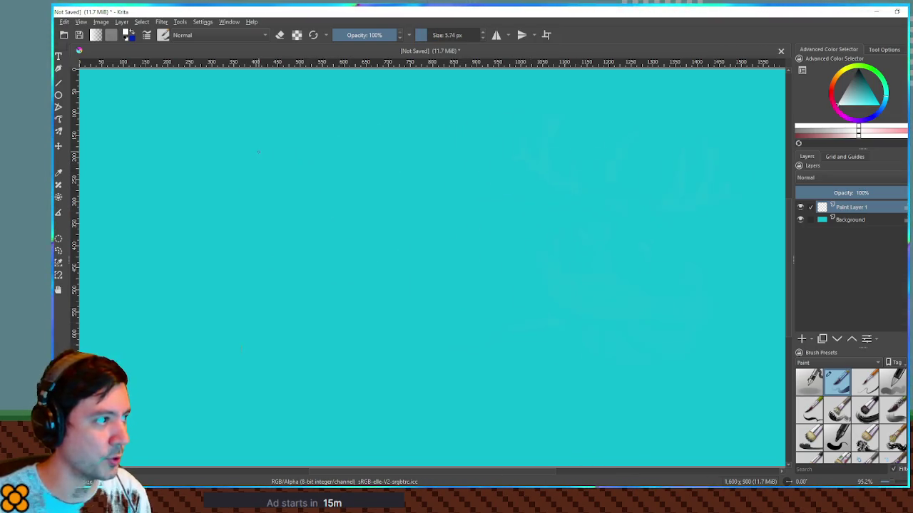
mouse_move(237, 136)
mouse_down()
mouse_move(483, 281)
mouse_move(612, 337)
mouse_up()
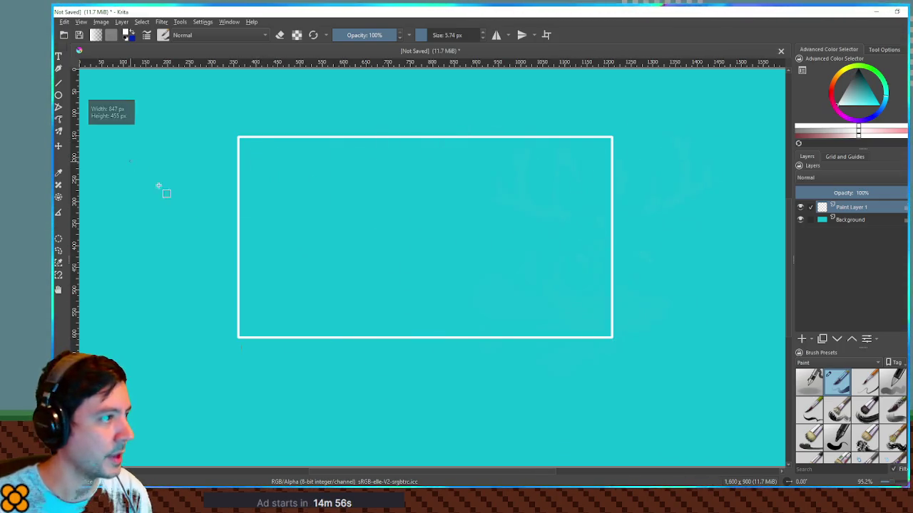
drag(368, 383, 417, 411)
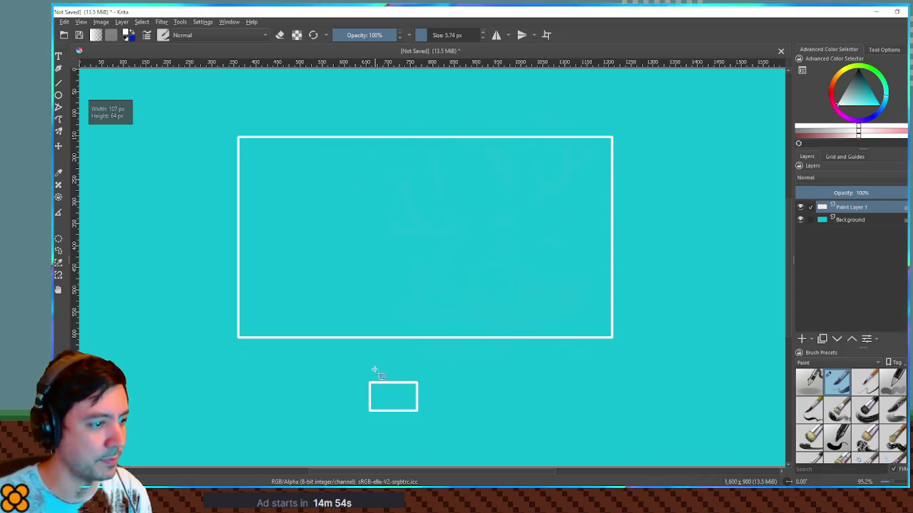
drag(365, 356, 390, 380)
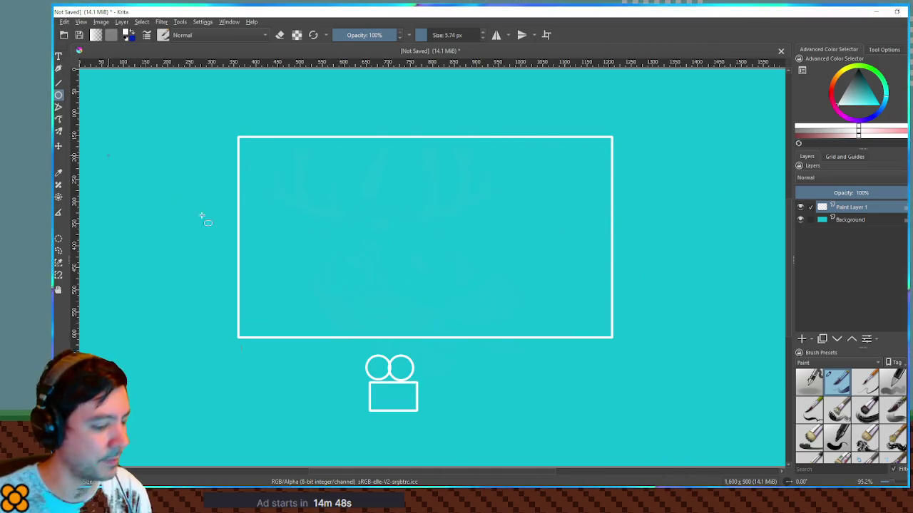
drag(426, 384, 425, 408)
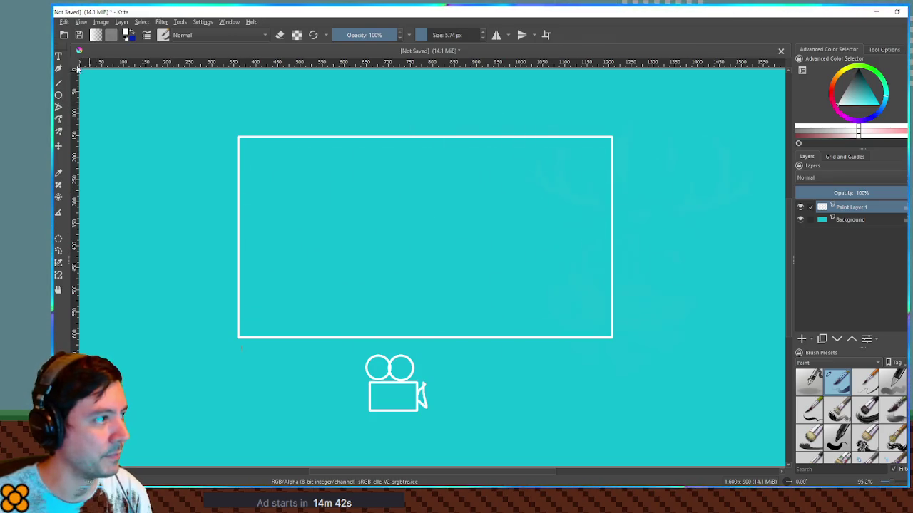
- Draw two diagonal sight lines from the camera past the rectangle's corners, then pick a dark colour
click(60, 83)
drag(203, 142, 362, 423)
drag(432, 419, 619, 138)
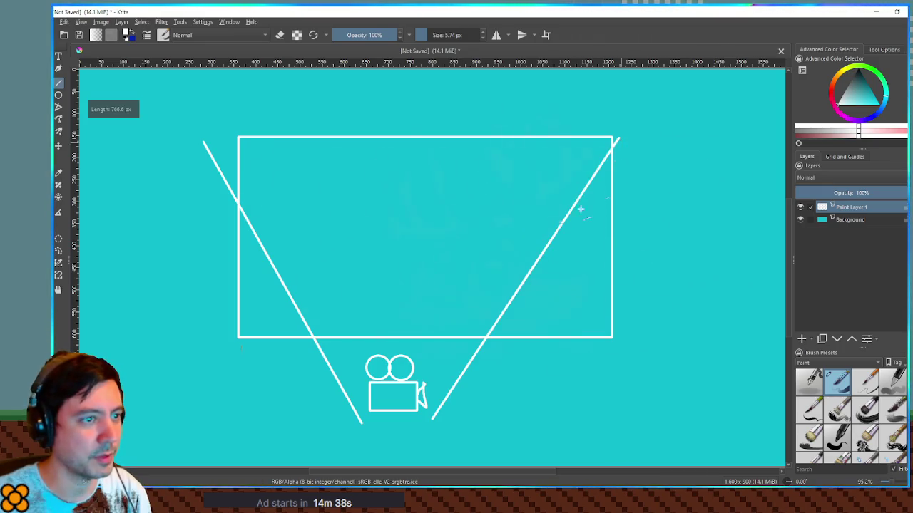
click(802, 340)
key(ctrl+z)
click(858, 75)
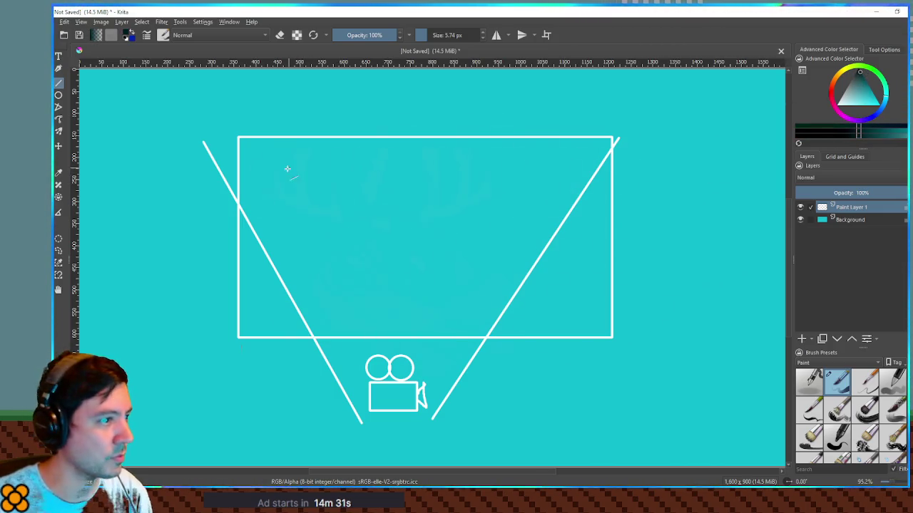
- Draw four horizontal and the vertical grid lines across the camera's view rectangle in Krita
drag(246, 170, 600, 170)
drag(241, 211, 592, 211)
drag(244, 258, 582, 259)
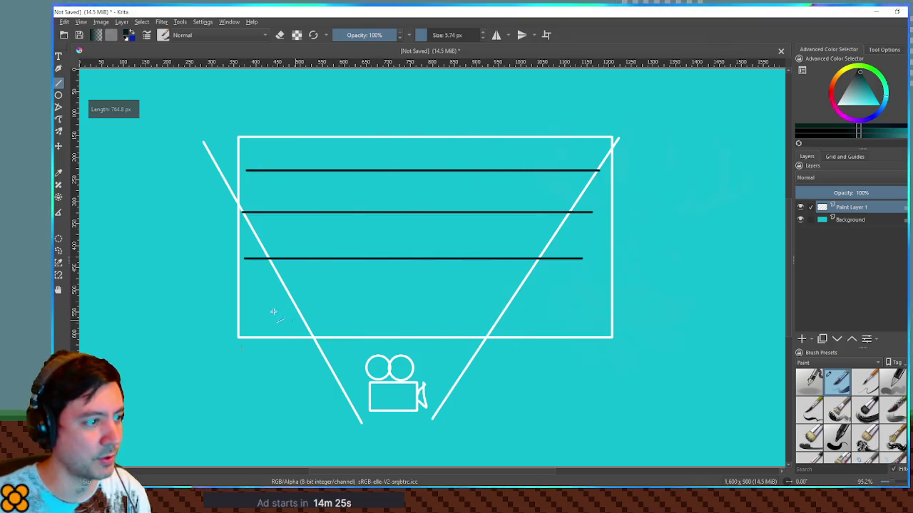
drag(352, 306, 580, 306)
mouse_move(287, 152)
mouse_down()
mouse_move(287, 323)
mouse_move(349, 152)
mouse_move(340, 159)
mouse_up()
drag(342, 323, 342, 150)
mouse_move(399, 153)
mouse_down()
mouse_move(402, 349)
mouse_move(401, 323)
mouse_up()
mouse_move(459, 181)
mouse_down()
mouse_move(464, 153)
mouse_move(504, 204)
mouse_move(505, 322)
mouse_up()
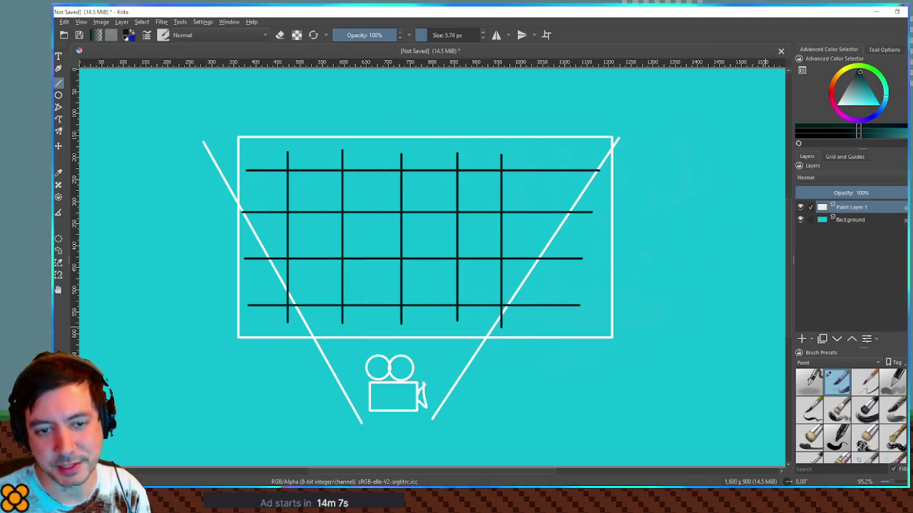
mouse_move(698, 305)
mouse_down()
mouse_move(684, 228)
mouse_move(692, 306)
mouse_move(644, 409)
mouse_move(668, 416)
mouse_up()
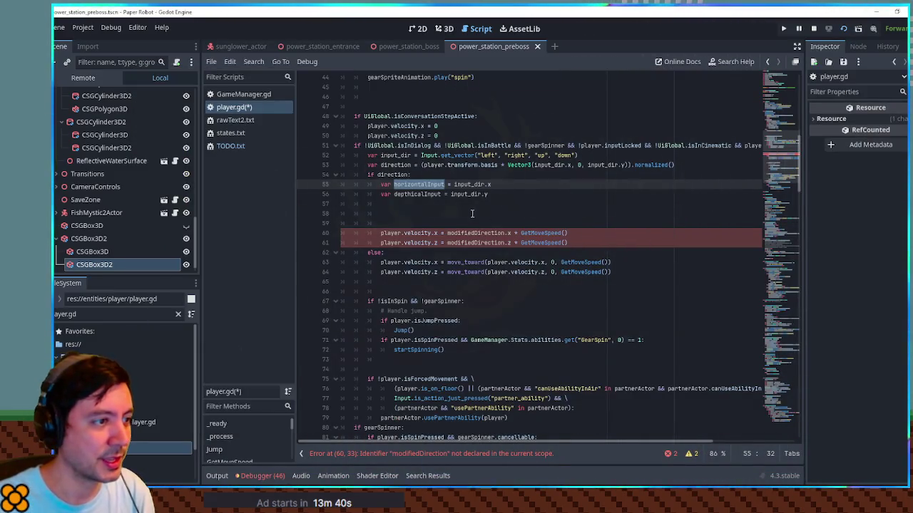
- Paste the camera-relative direction code onto line 58 and delete the unused horizontalInput and depthicalInput lines
click(458, 208)
key(ctrl+v)
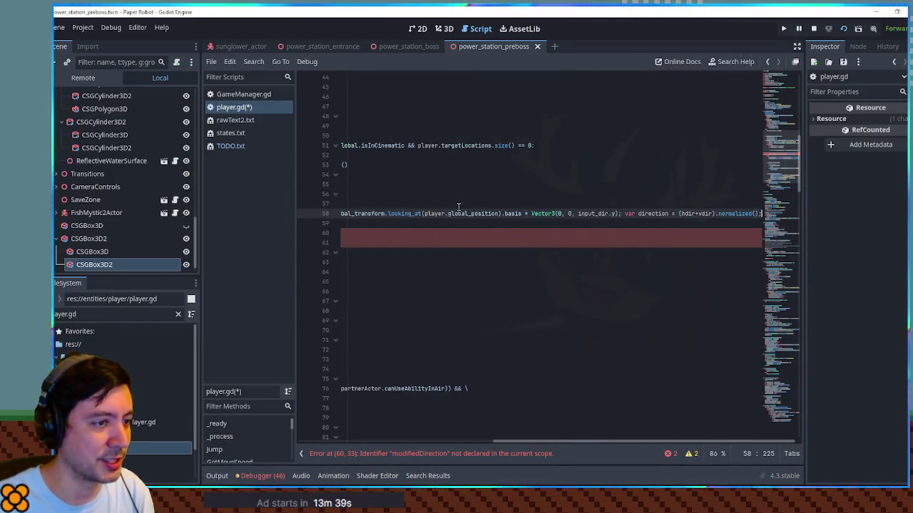
key(Home)
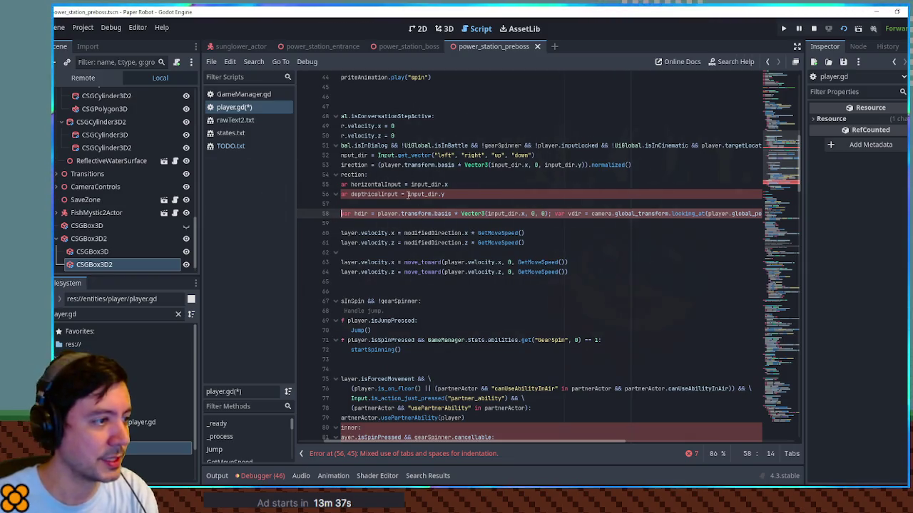
key(Up)
key(Up)
key(Up)
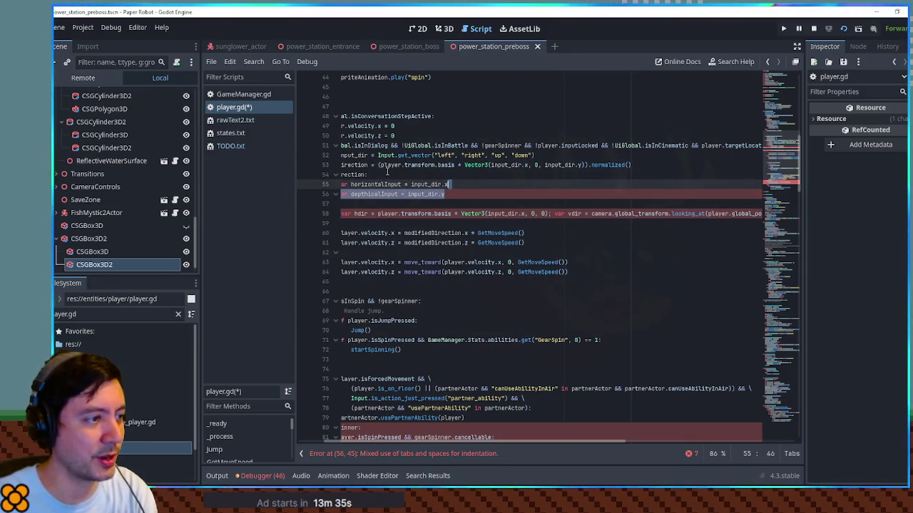
key(Up)
shift+click(443, 194)
key(Delete)
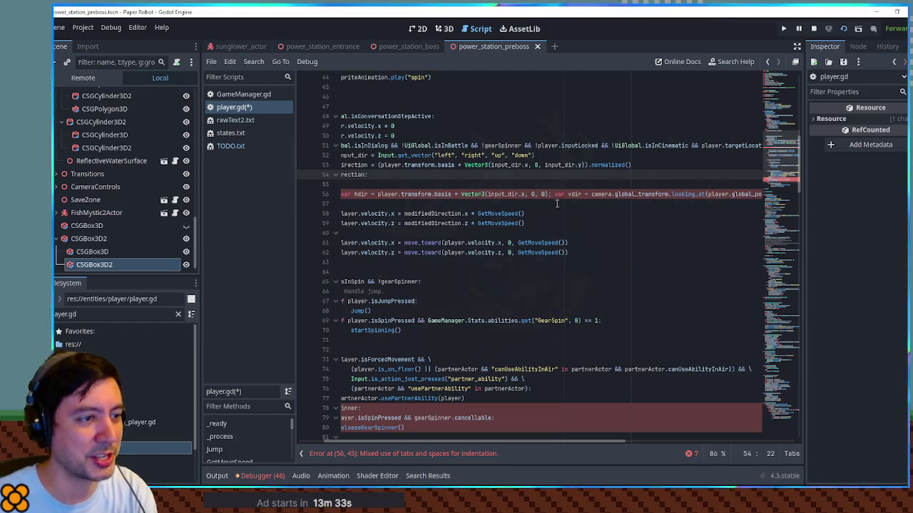
- Split the pasted code so the vdir and direction declarations each sit on their own line
click(555, 194)
key(Return)
key(Left)
key(BackSpace)
key(BackSpace)
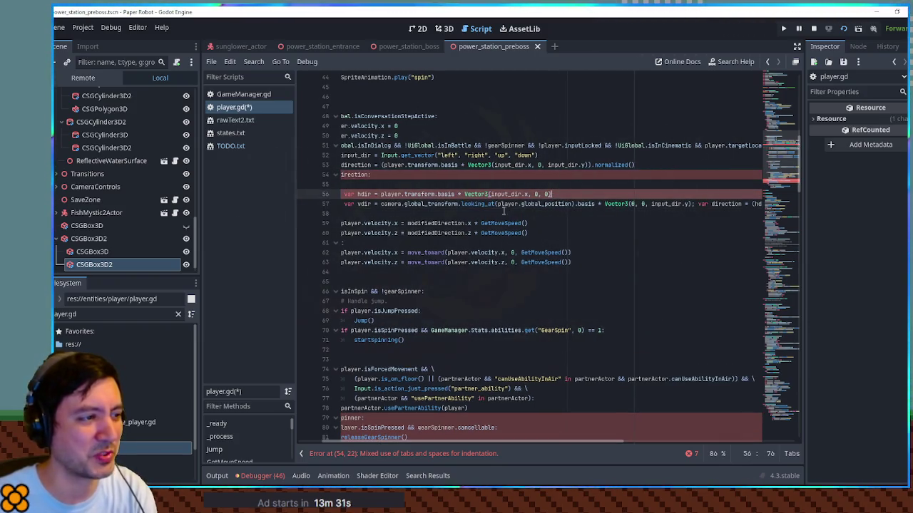
click(697, 204)
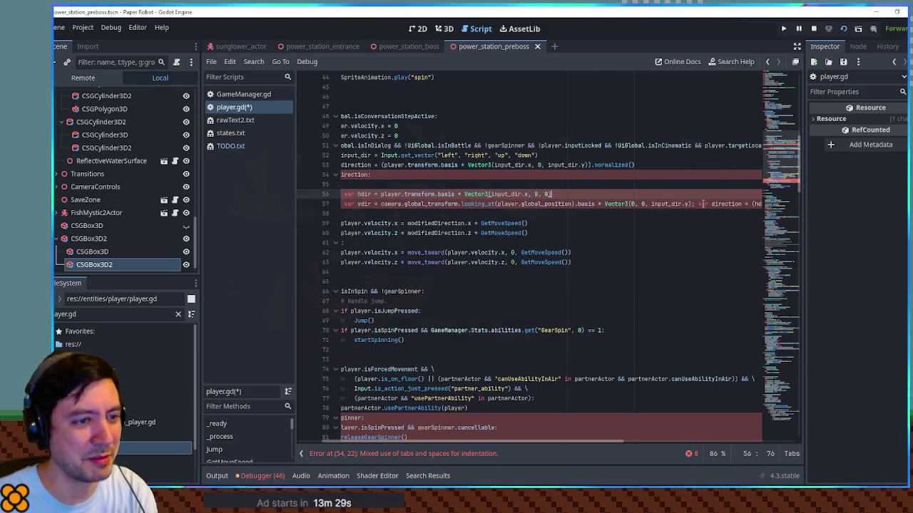
key(BackSpace)
key(BackSpace)
key(Return)
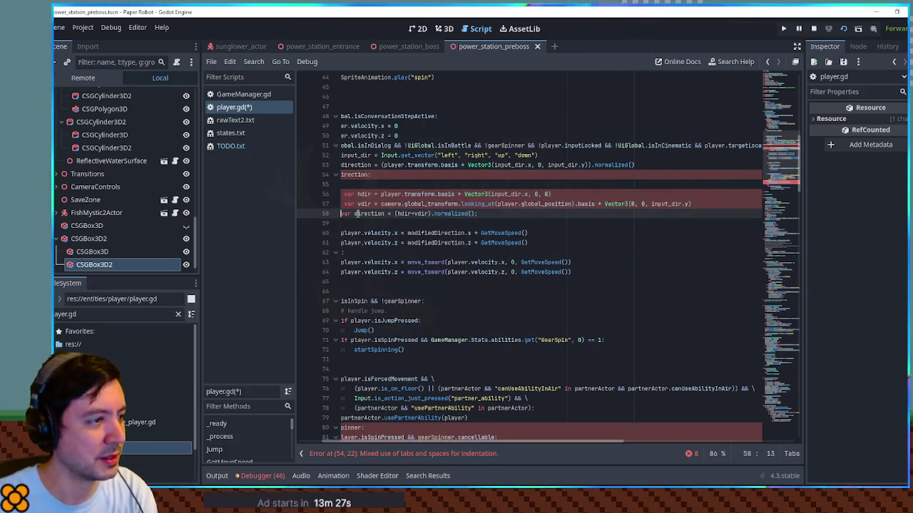
- Remove empty line 55 and indent the three movement lines under if direction
scroll(385, 200, left, 2)
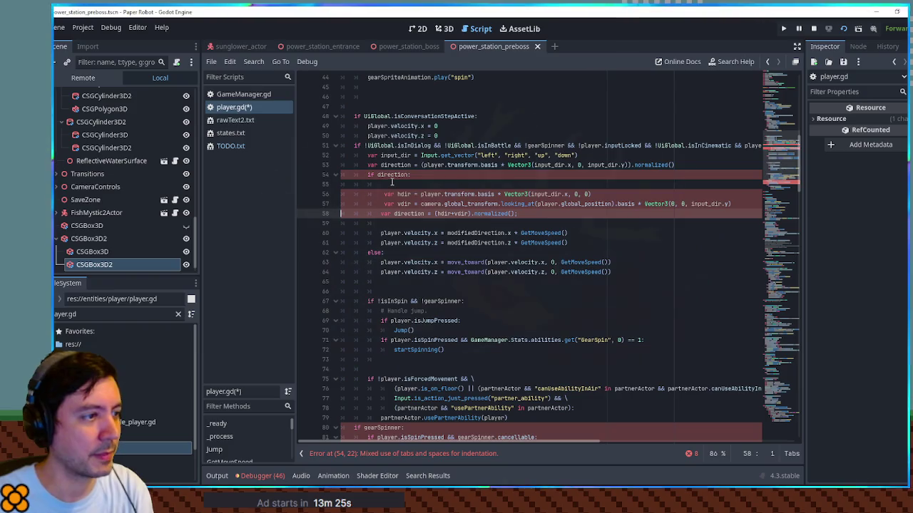
click(396, 185)
key(BackSpace)
drag(385, 184, 393, 203)
key(shift+Tab)
key(shift+Tab)
key(shift+Tab)
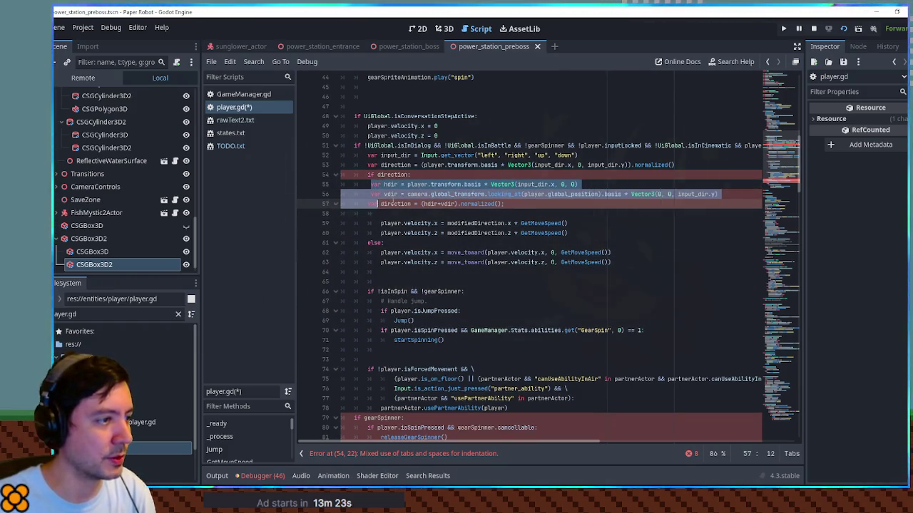
key(Tab)
key(Tab)
key(Tab)
- Rename direction to d on line 57
click(521, 203)
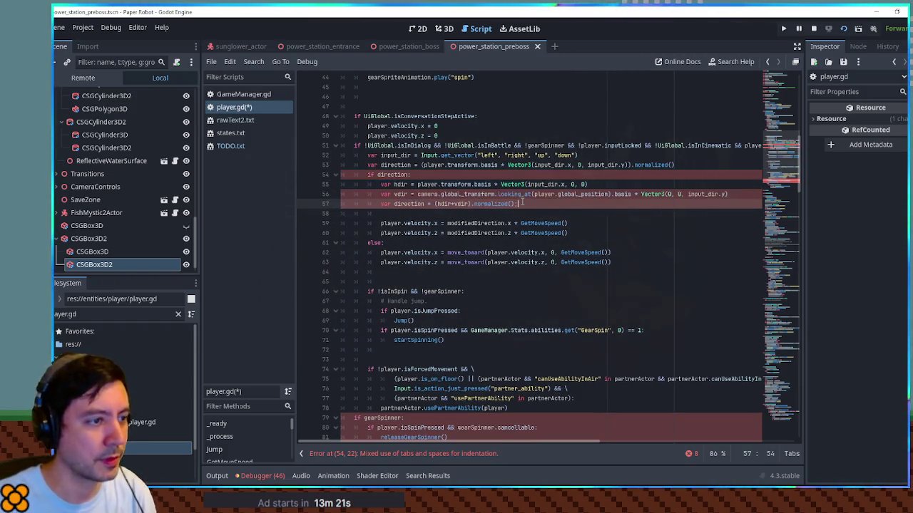
double_click(421, 204)
text(d)
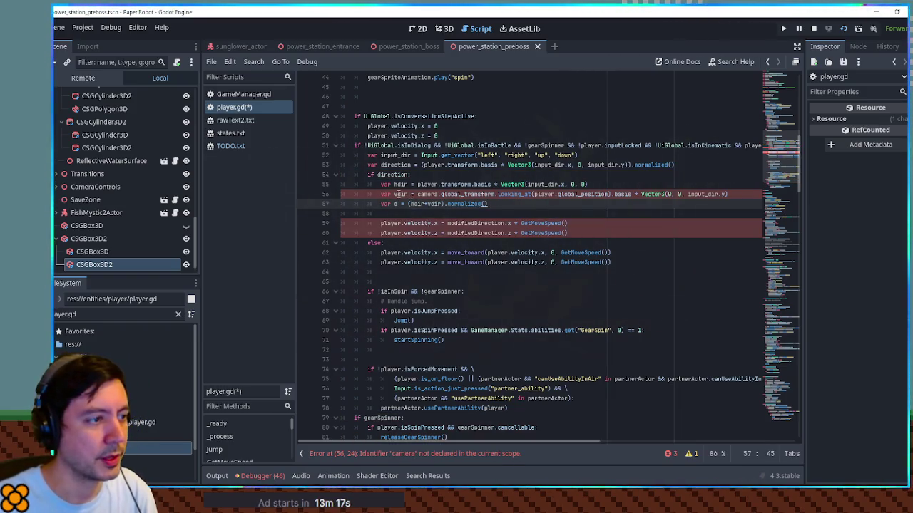
drag(410, 204, 442, 205)
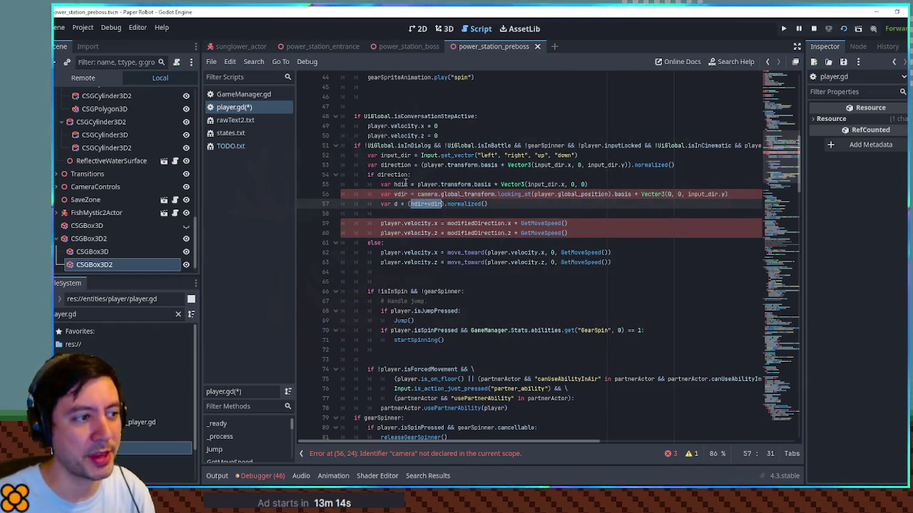
- Prefix camera on line 56 with CameraHandler
double_click(405, 184)
drag(406, 184, 435, 205)
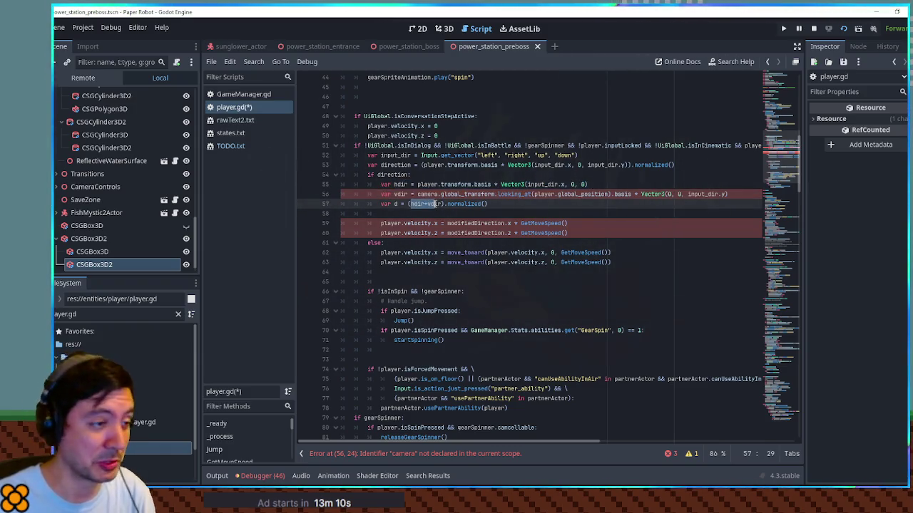
click(689, 194)
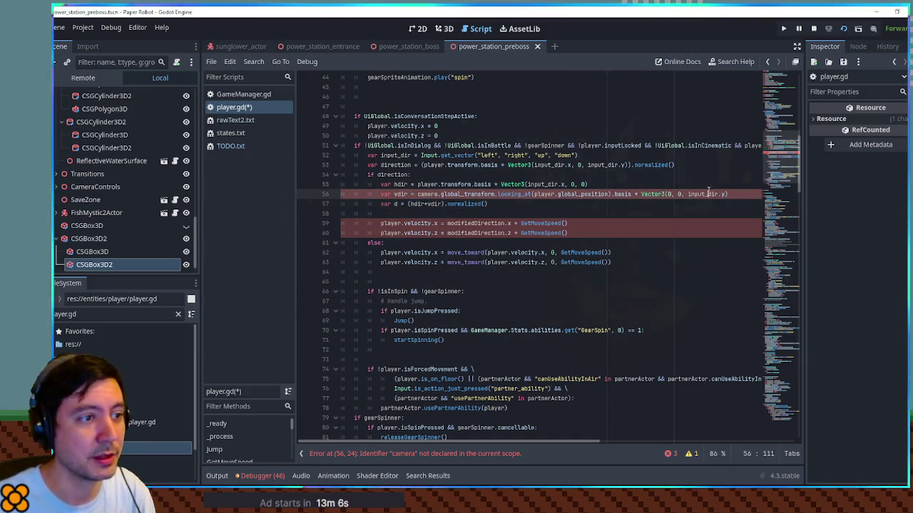
double_click(708, 194)
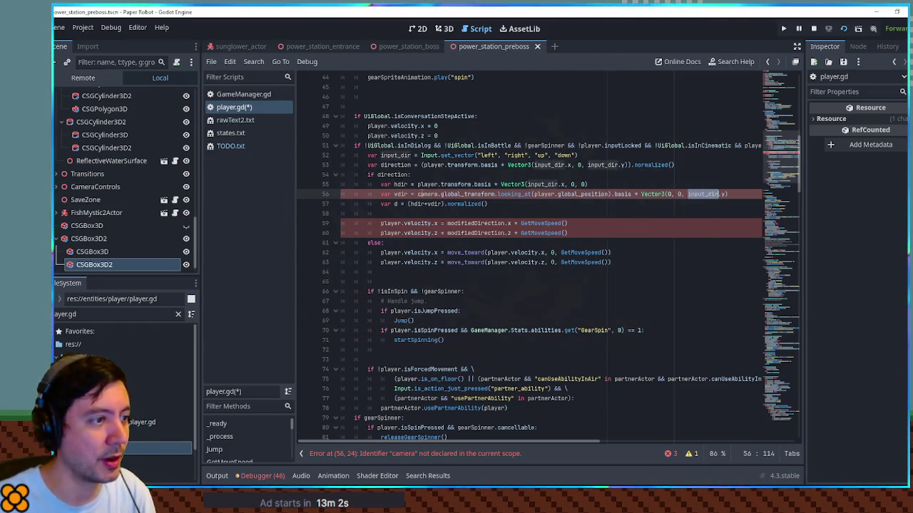
click(419, 194)
text(CameraHandler)
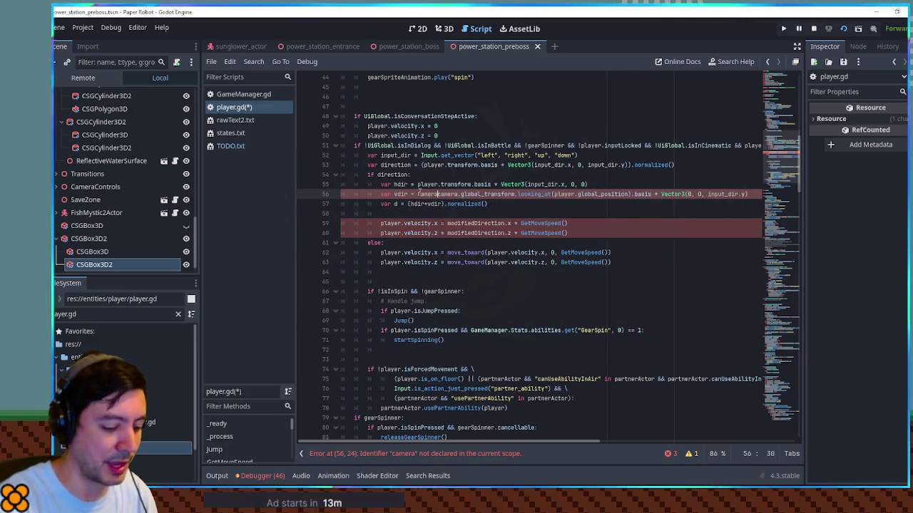
text(.)
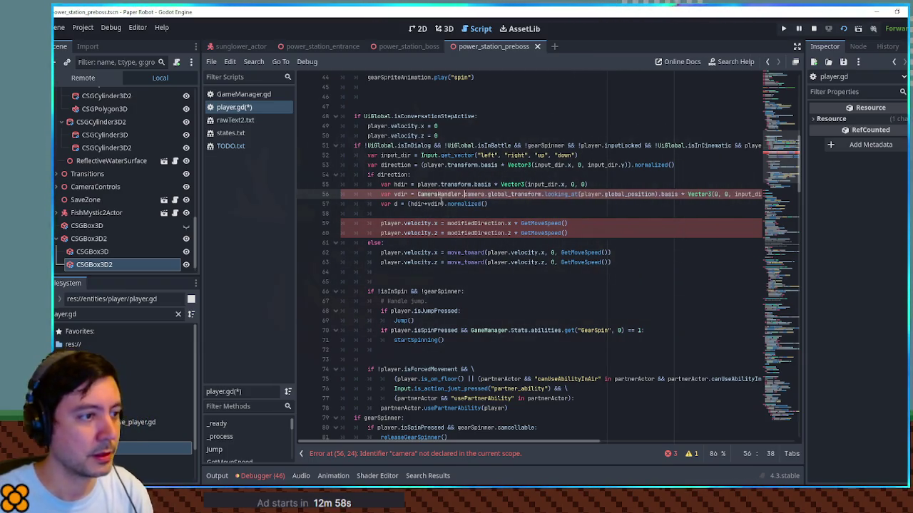
click(650, 177)
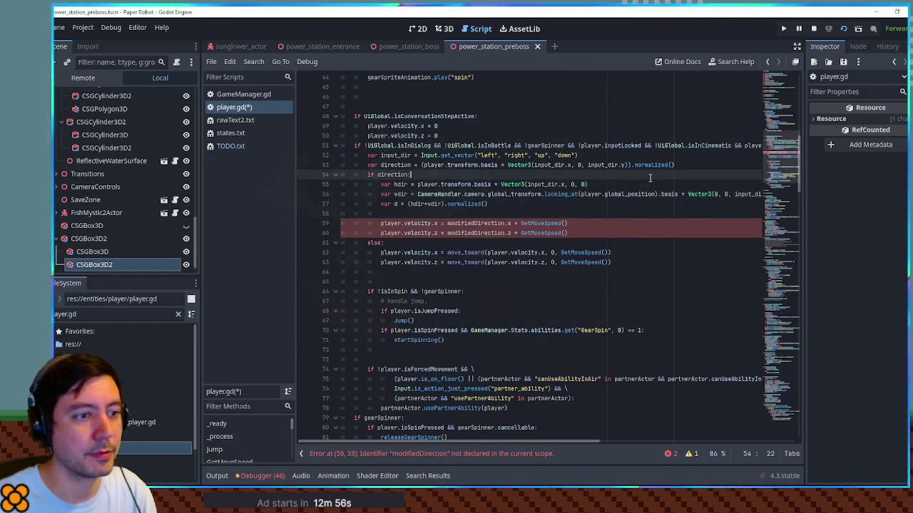
- Replace modifiedDirection with direction on velocity lines 59–60
drag(380, 224, 388, 233)
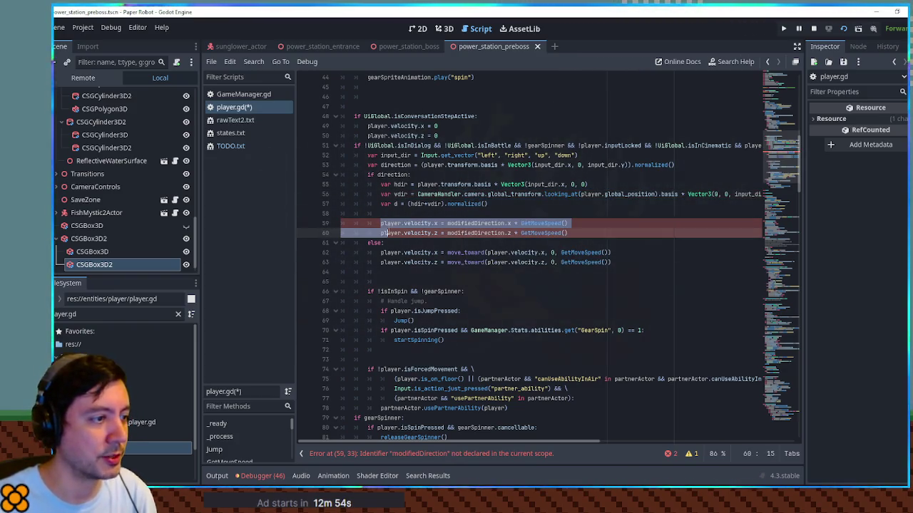
click(401, 214)
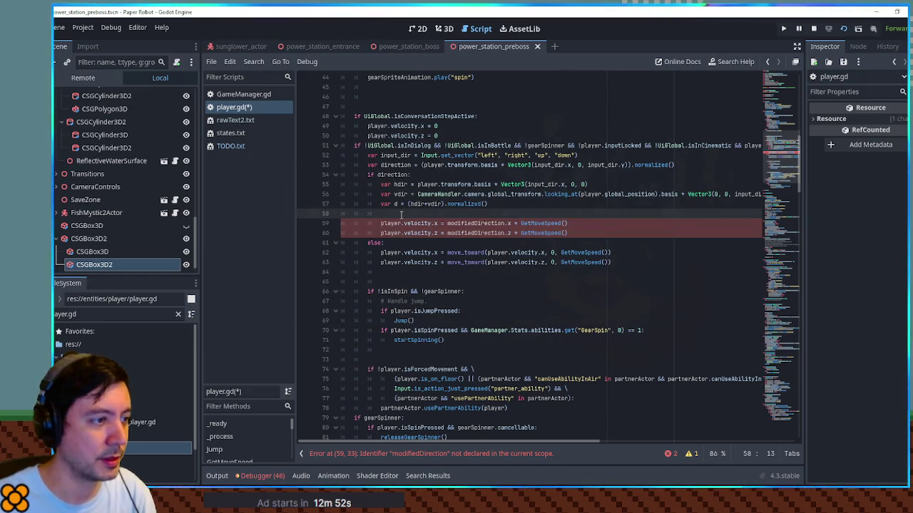
double_click(475, 223)
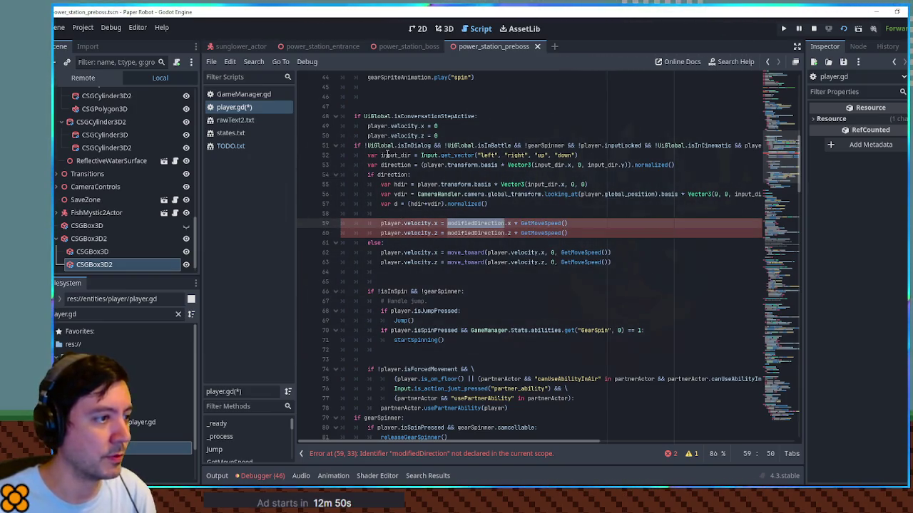
click(447, 223)
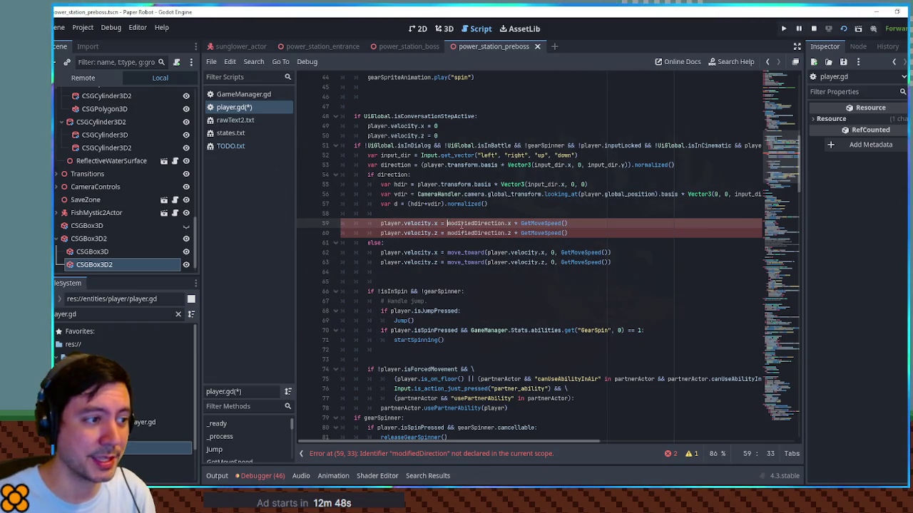
drag(447, 223, 477, 234)
text(d)
- Add print(hdir) on line 58 and run the game with F5
click(429, 212)
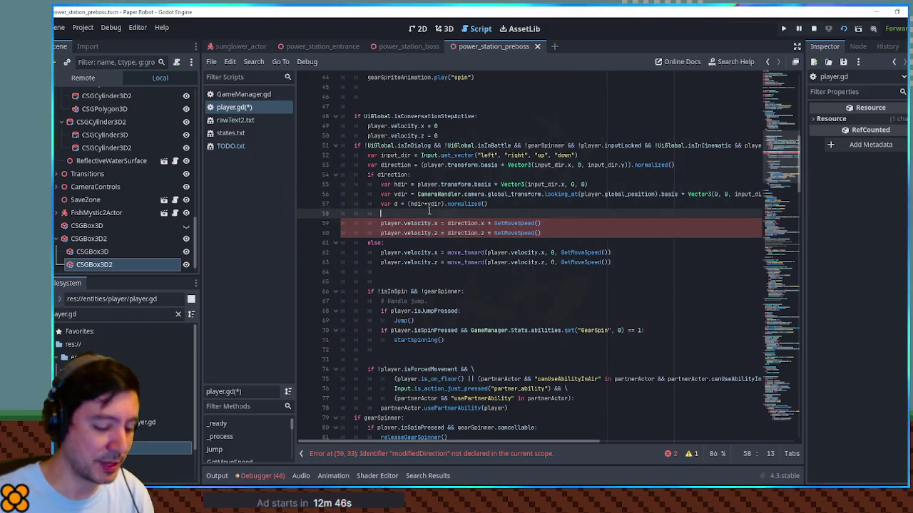
text(print(hdir)
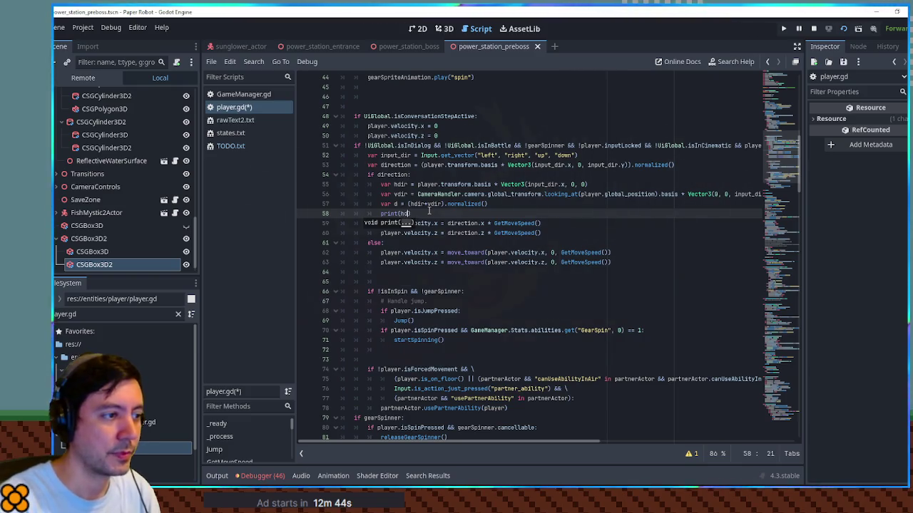
text())
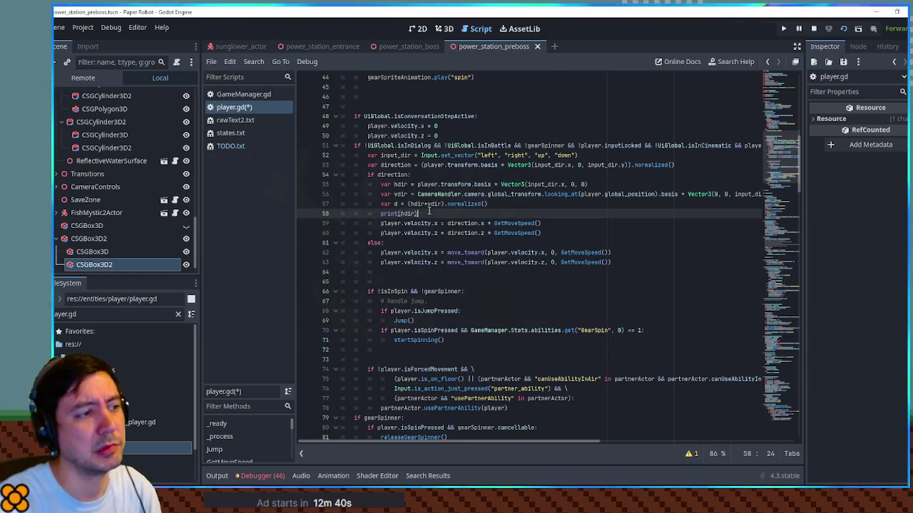
key(F5)
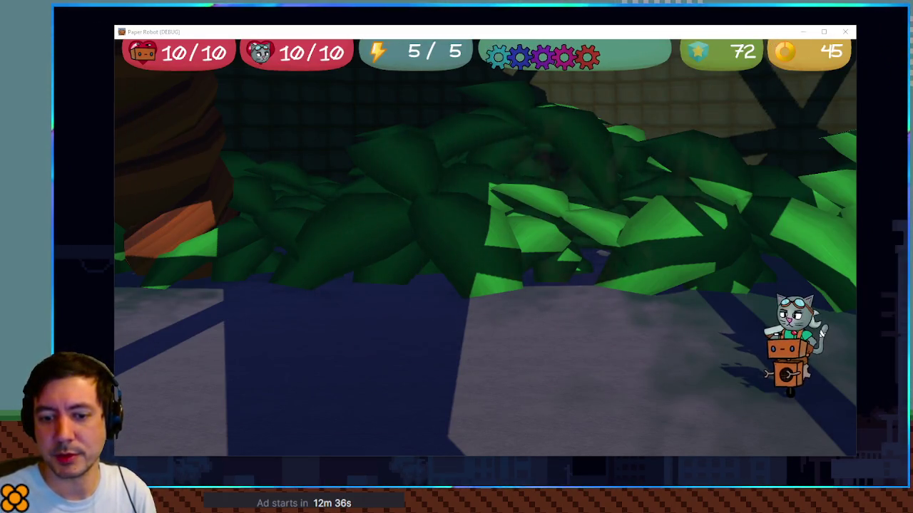
- Walk the cat and robot left, up, right and down around the jungle room, then close the game with F8
key(Left)
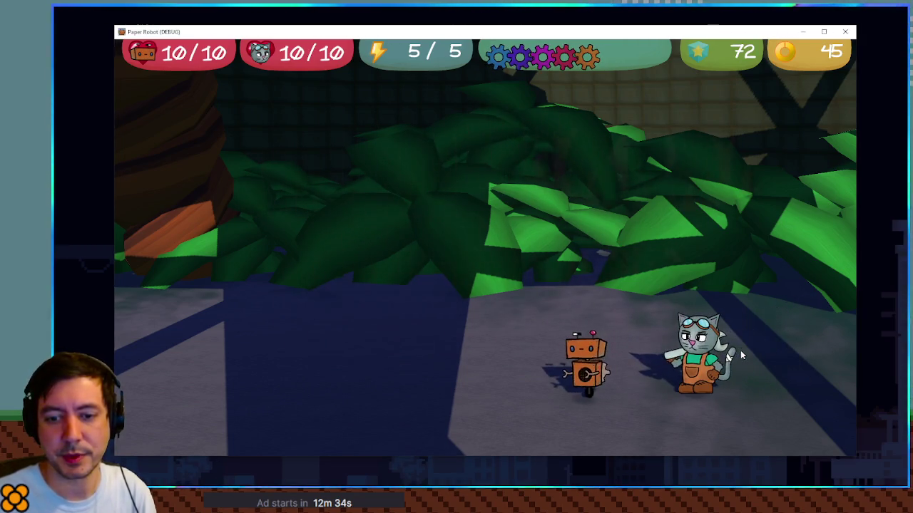
key(Up)
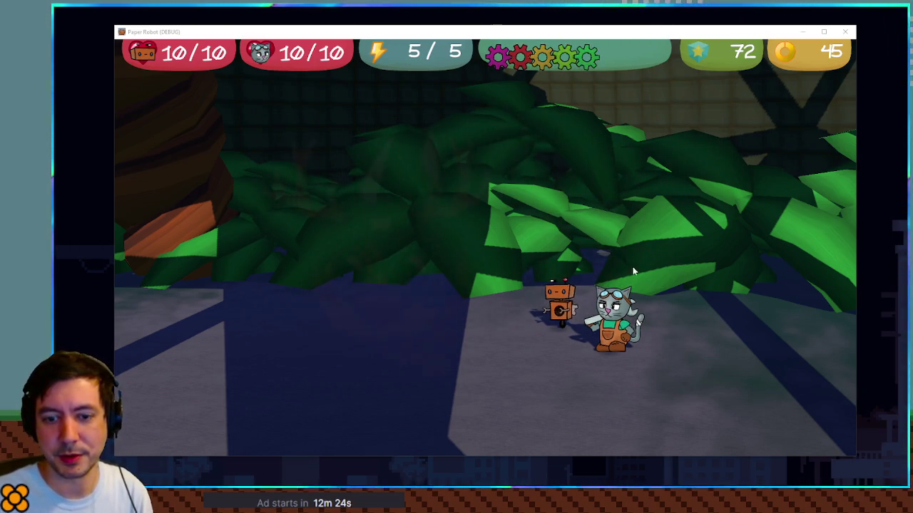
key(Left)
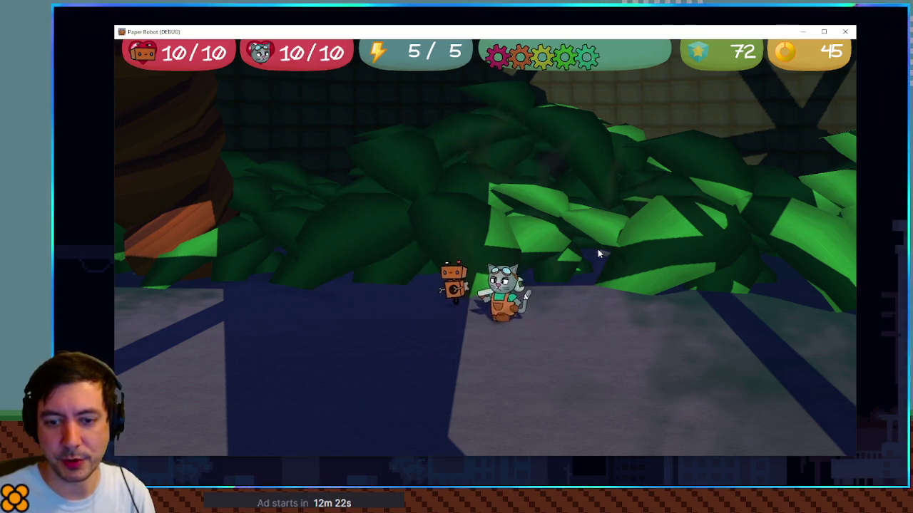
key(Left)
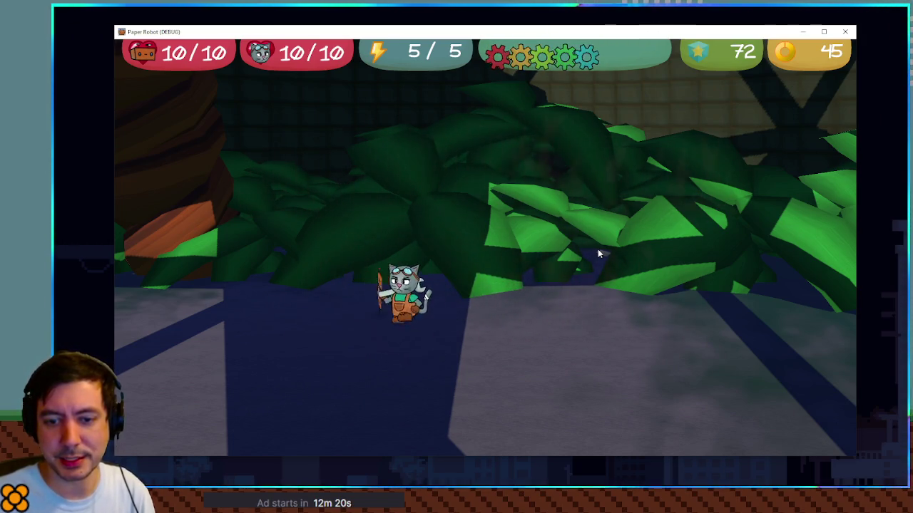
key(Left)
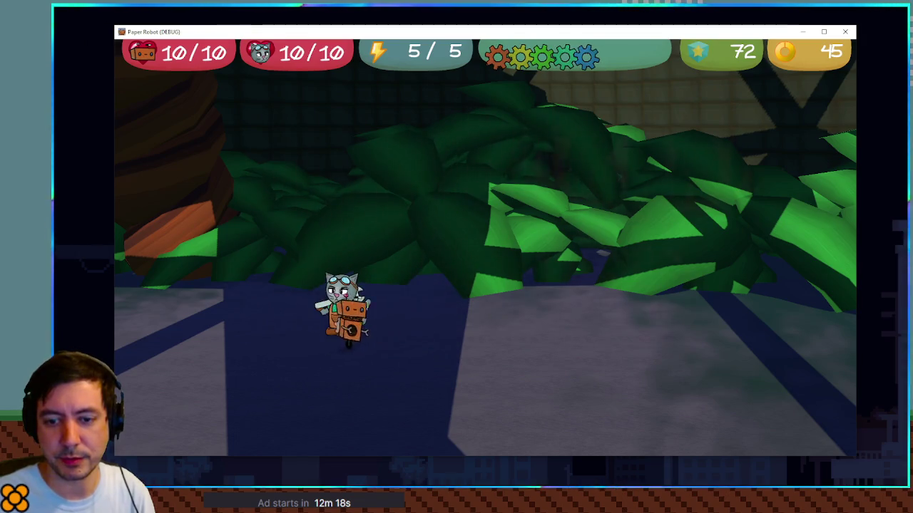
key(Left)
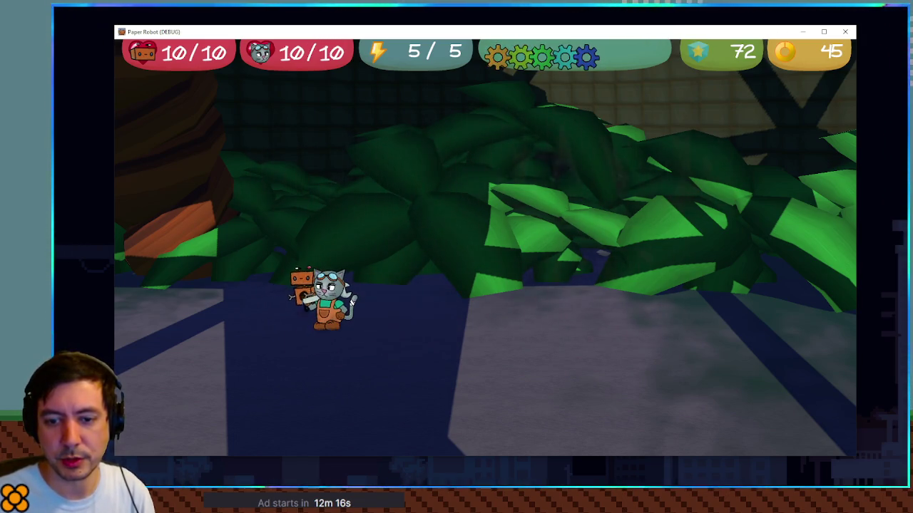
key(Right)
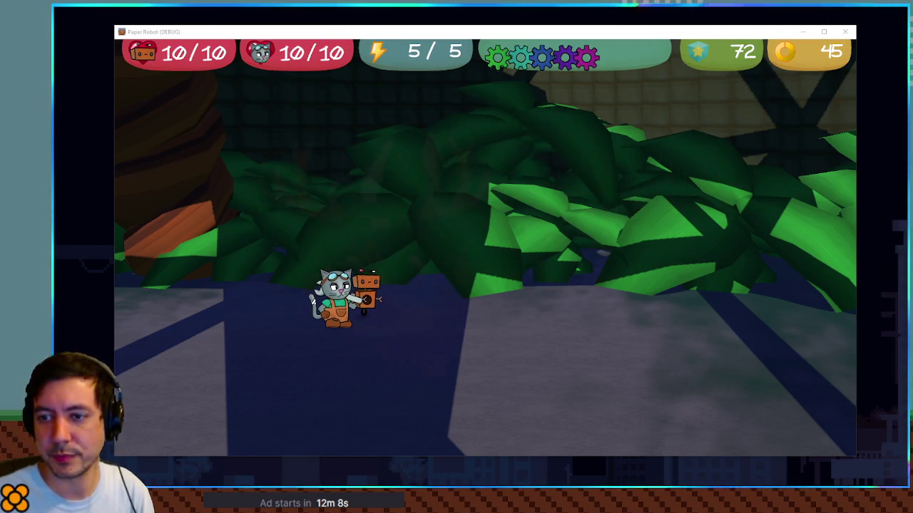
key(Right)
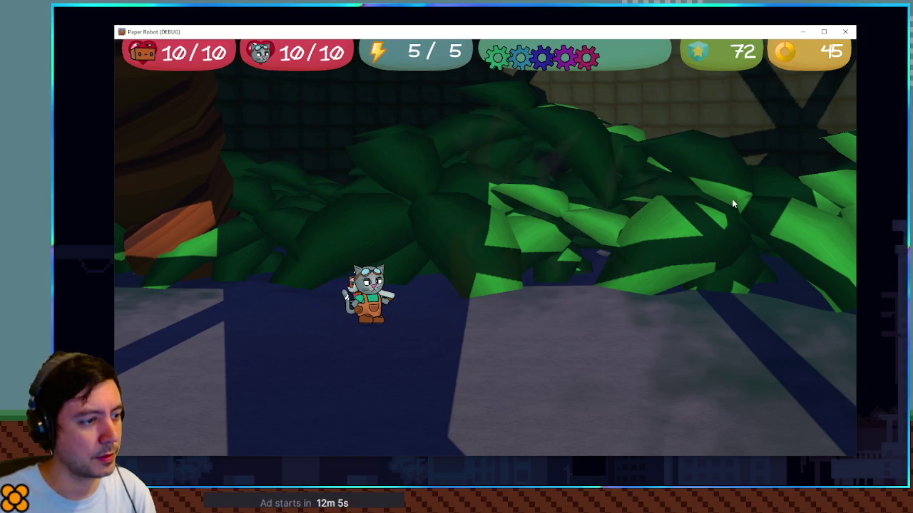
key(Left)
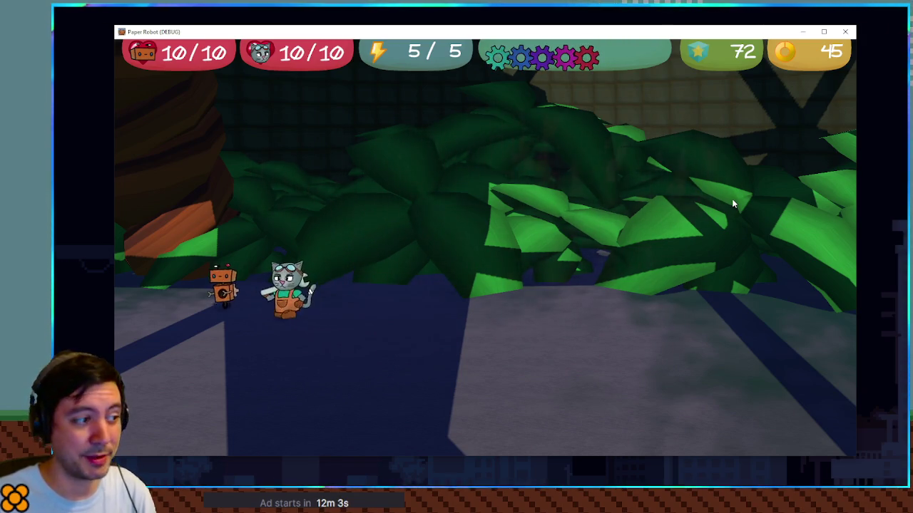
key(Right)
key(Right)
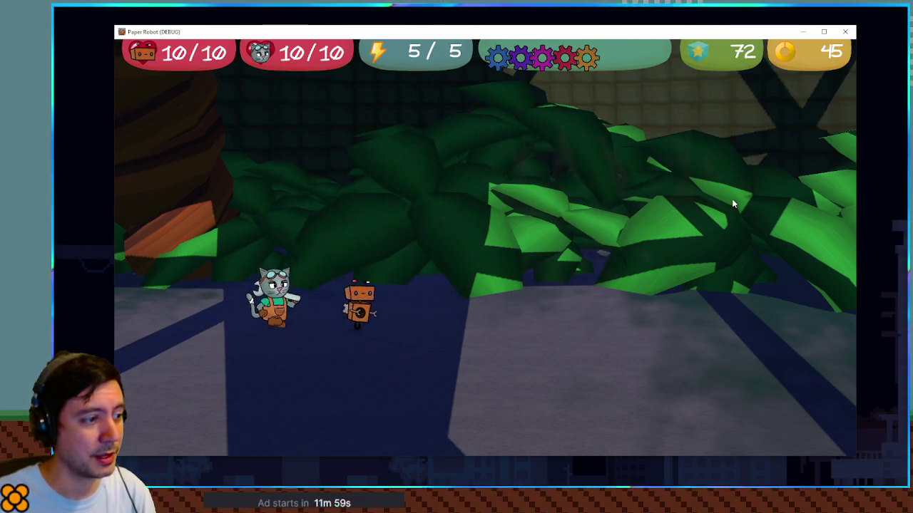
key(Right)
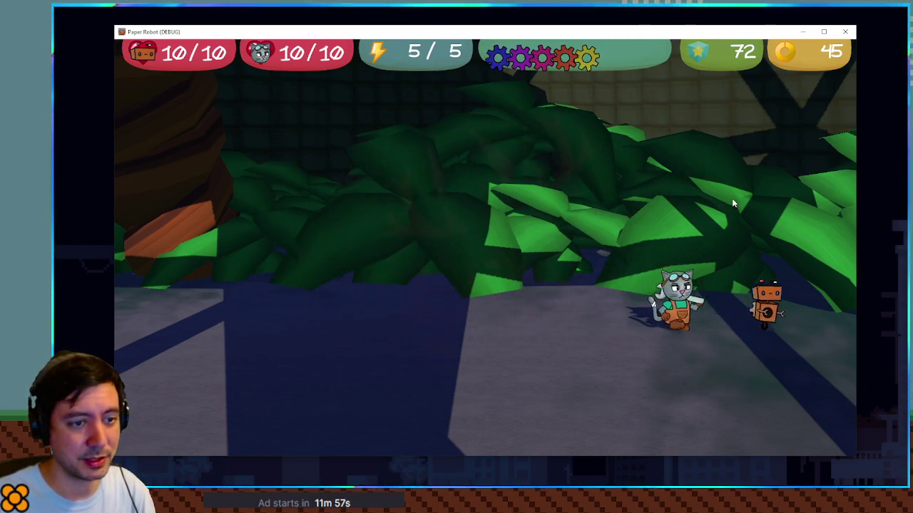
key(Down)
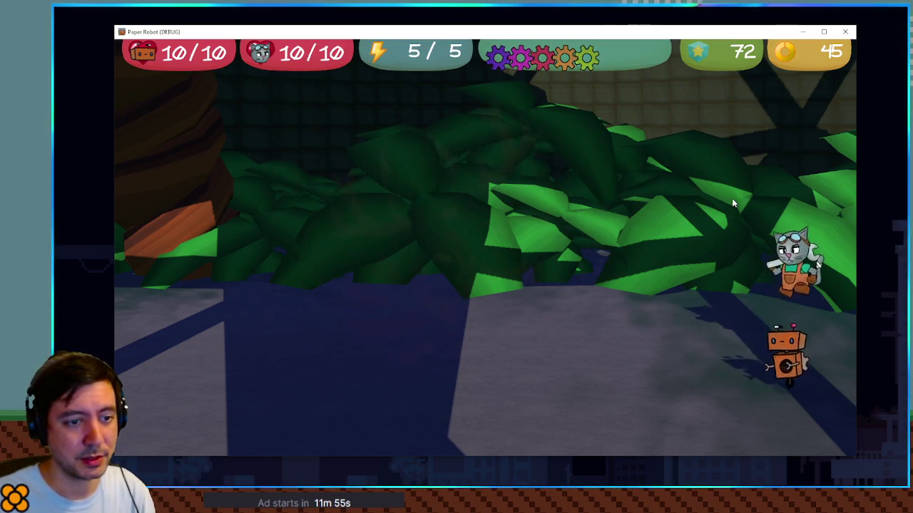
key(Left)
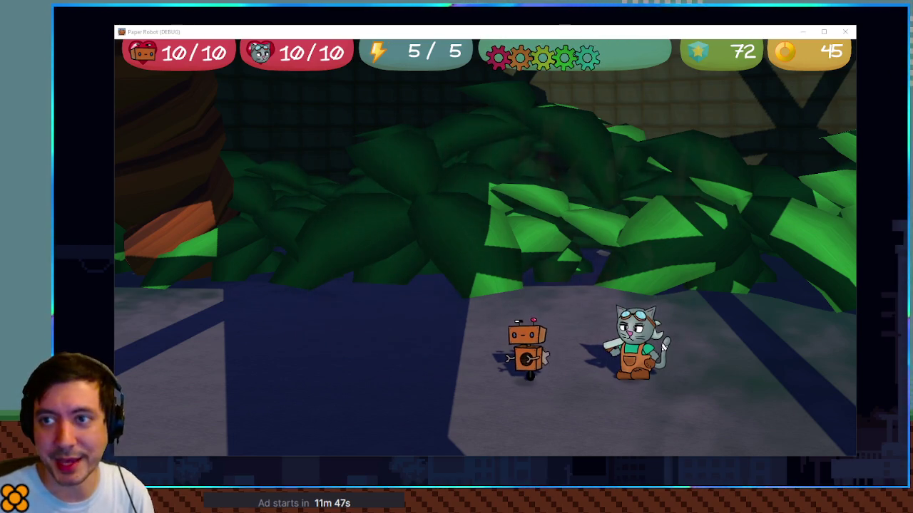
key(F8)
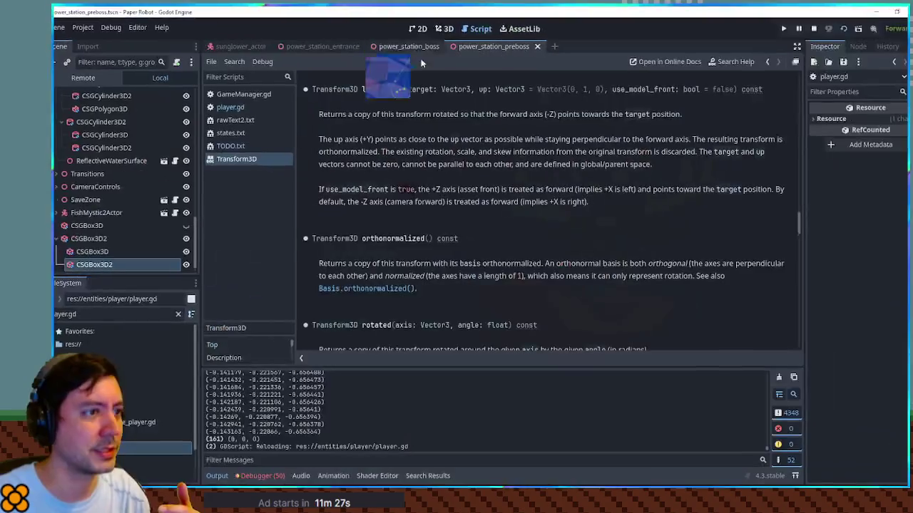
click(232, 108)
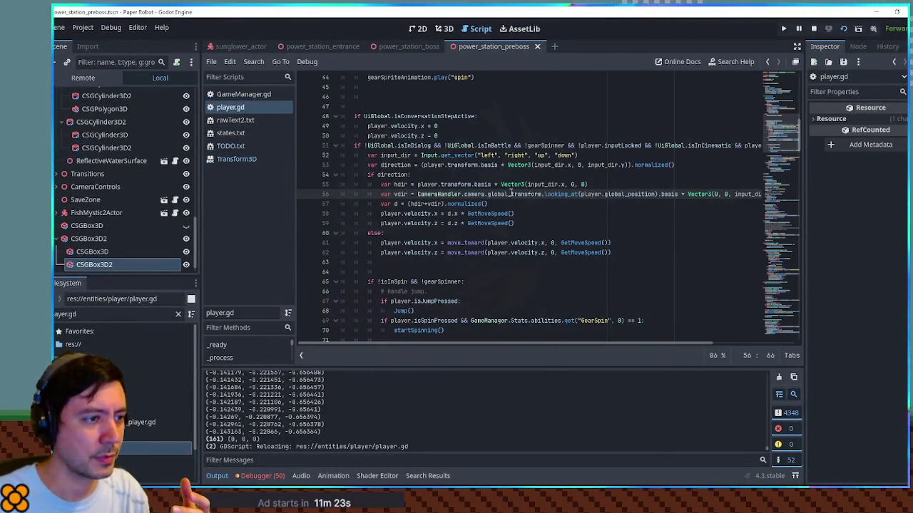
drag(531, 194, 435, 194)
click(531, 194)
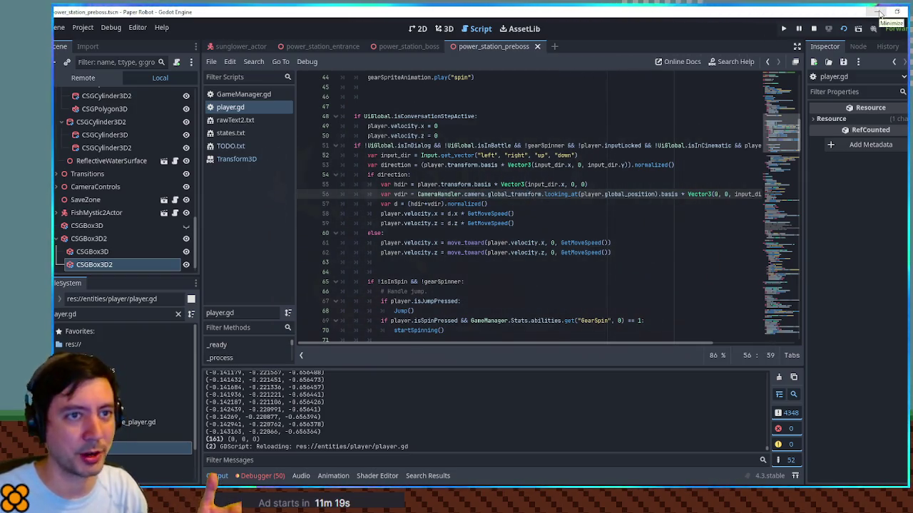
click(261, 159)
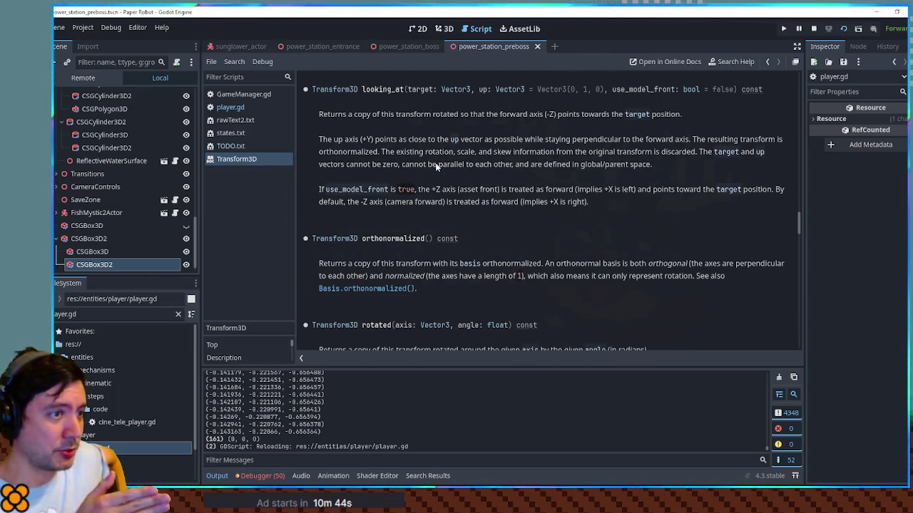
- Examine the looking_at expression on player.gd line 56, including player.global_position and input_dir.y
click(235, 109)
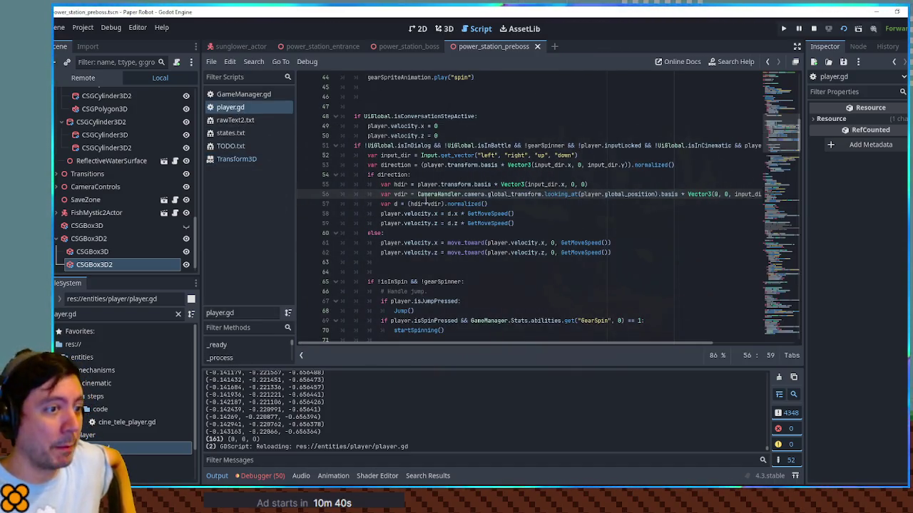
drag(655, 194, 581, 194)
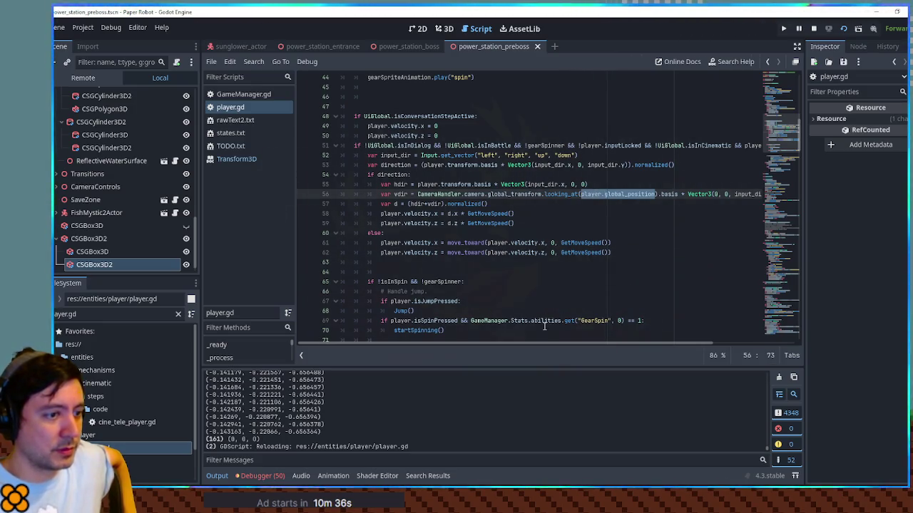
drag(565, 346, 620, 347)
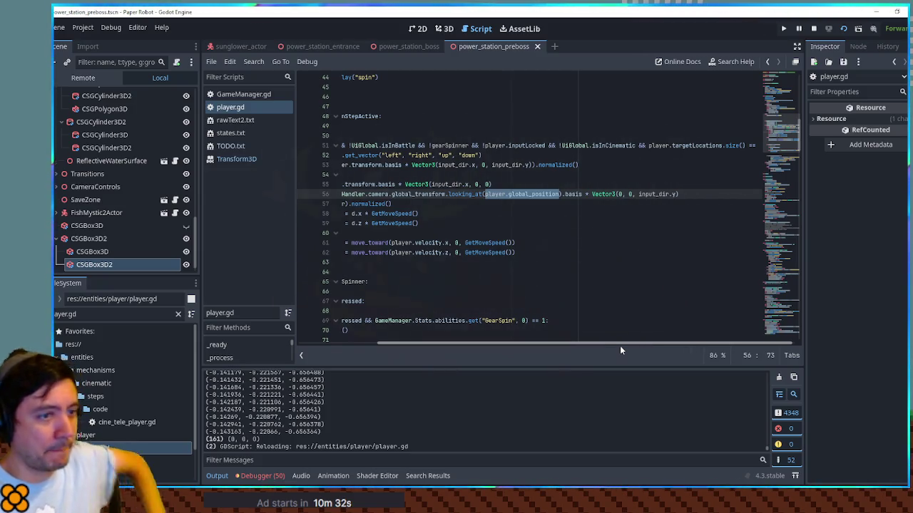
double_click(613, 194)
mouse_move(617, 195)
mouse_down()
mouse_move(677, 195)
mouse_move(592, 194)
mouse_up()
click(680, 194)
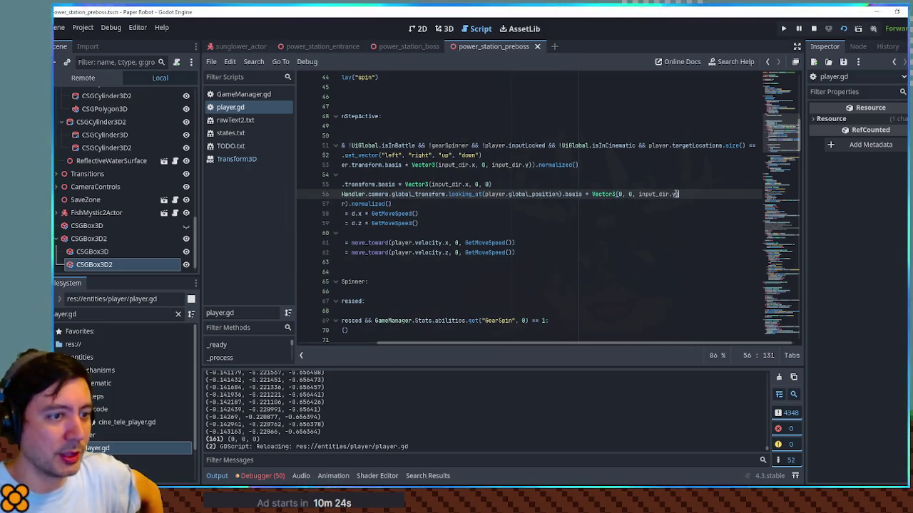
drag(643, 193, 638, 194)
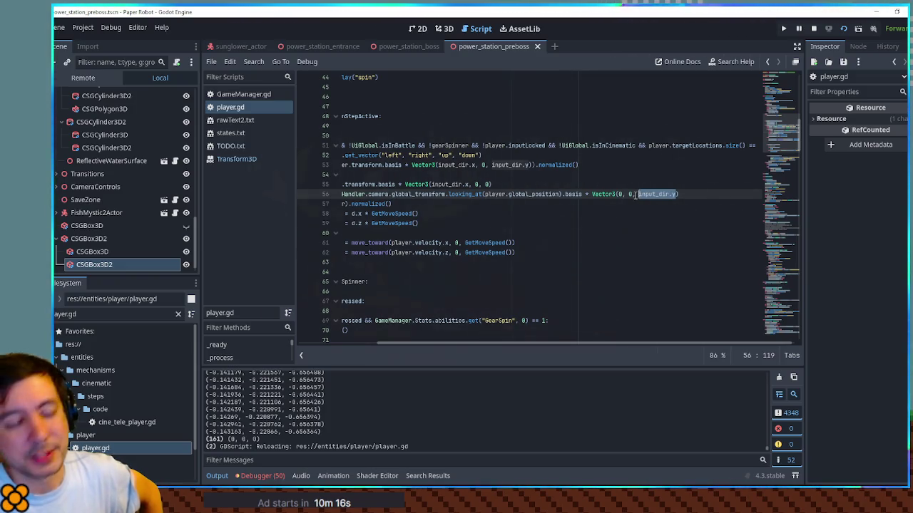
- Launch Paper Robot and bring up its debug Room Warp list
click(630, 206)
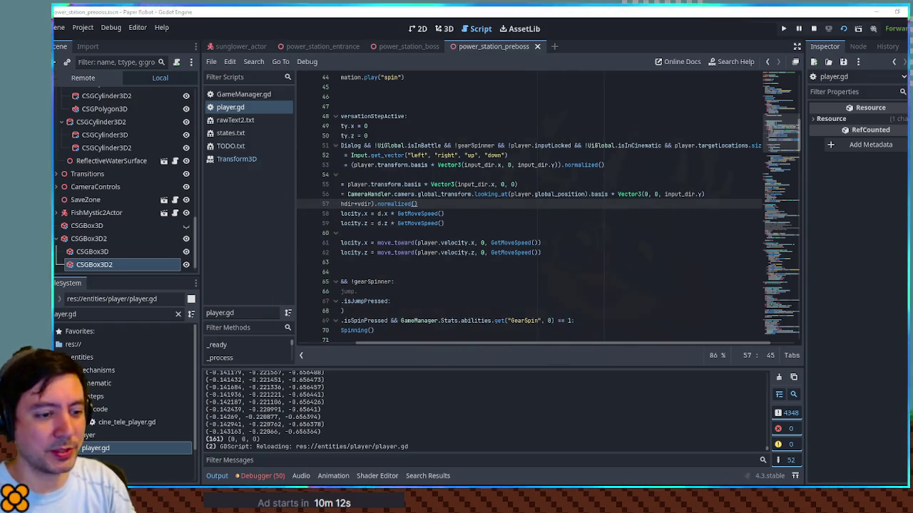
key(alt+Tab)
key(grave)
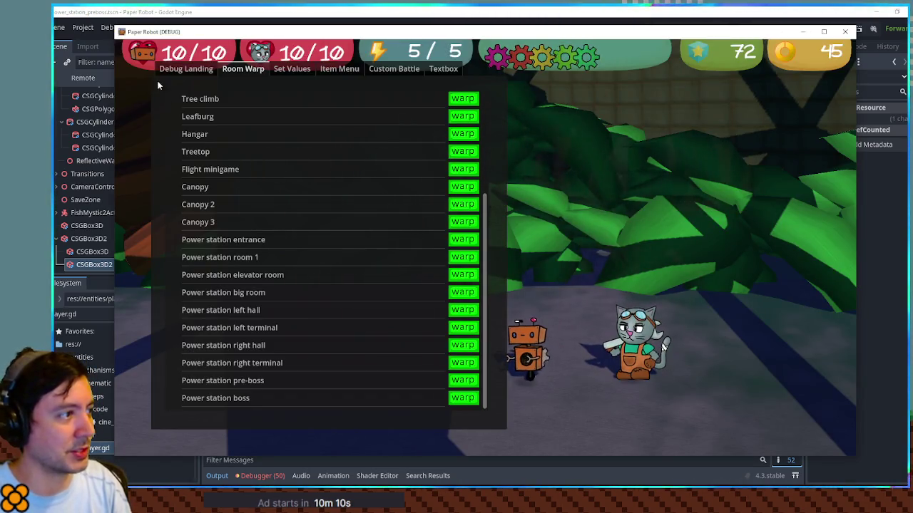
- Warp the running game to Tree climb's lower entrance, look around, then close it
scroll(216, 156, up, 5)
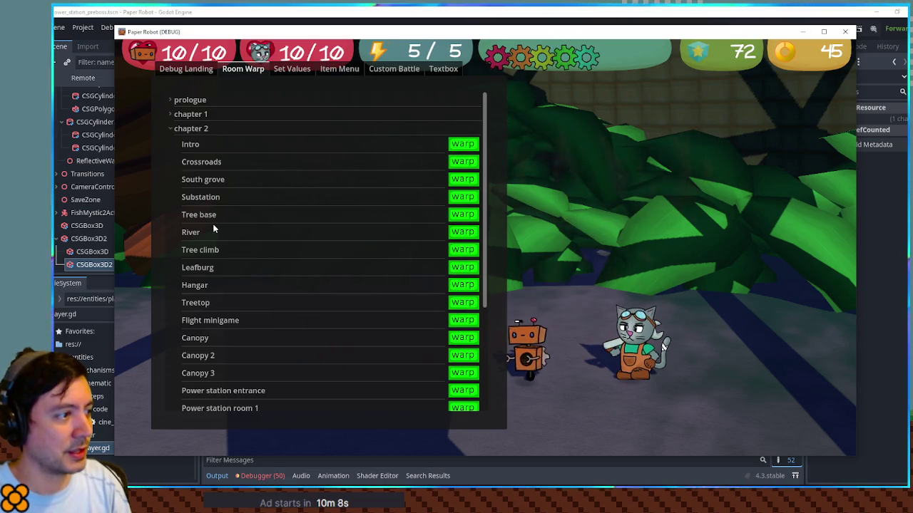
click(462, 250)
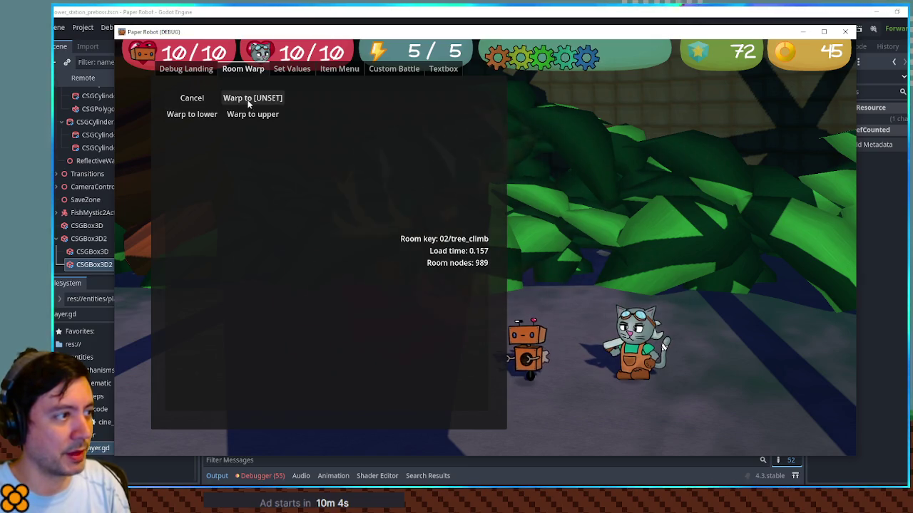
click(195, 116)
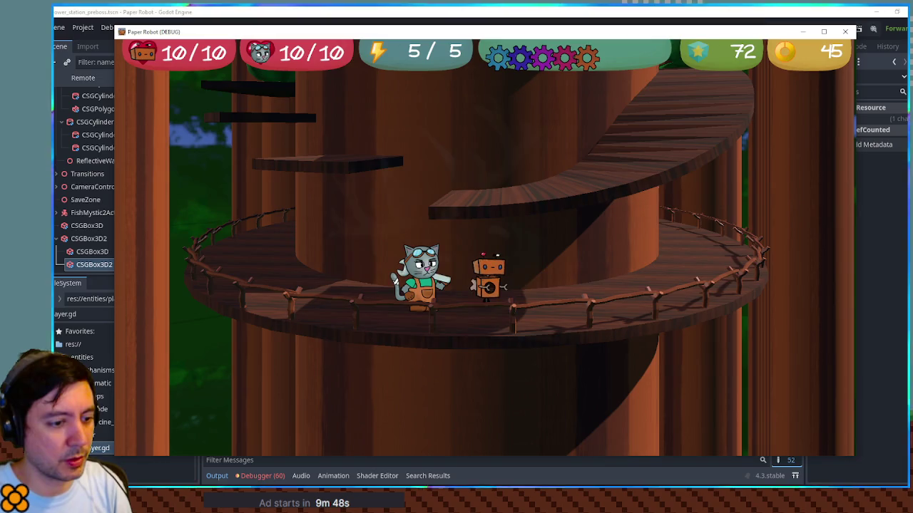
key(alt+Tab)
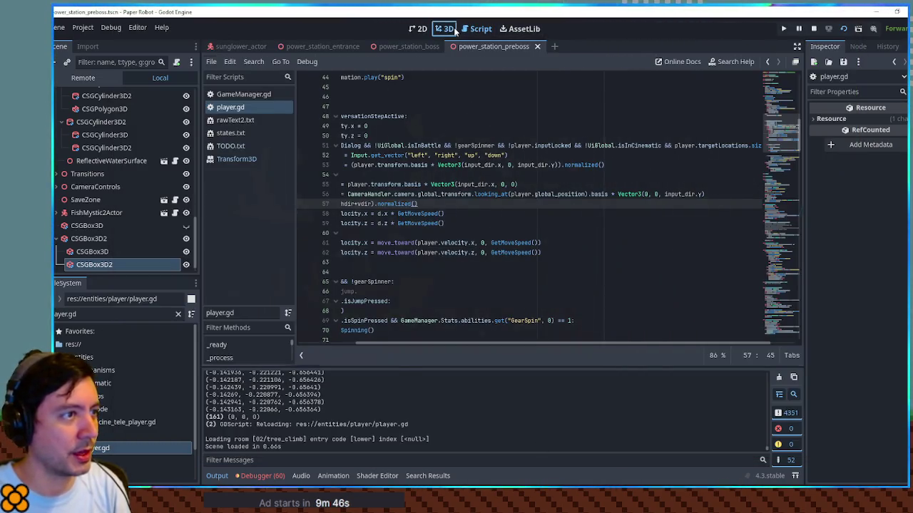
- Set CameraControlZone's Rotate Degrees to 20 in the power_station_boss scene and save
click(444, 29)
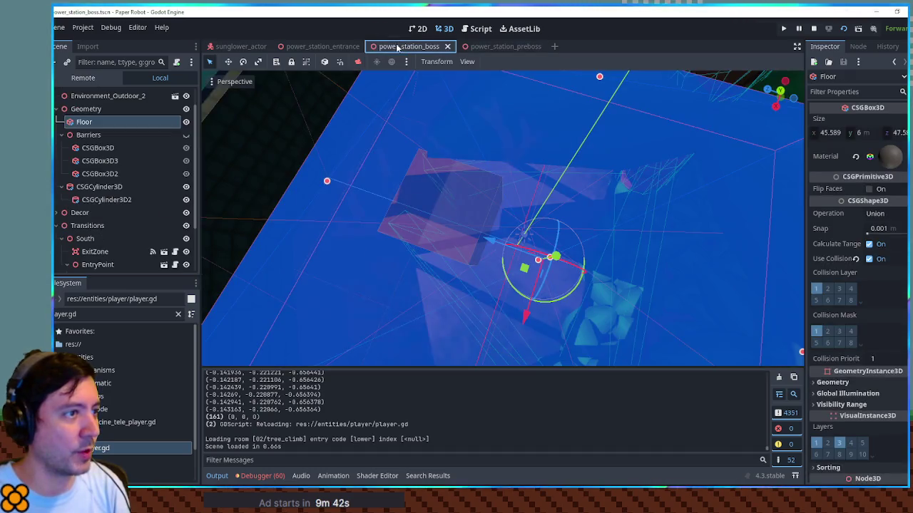
click(409, 47)
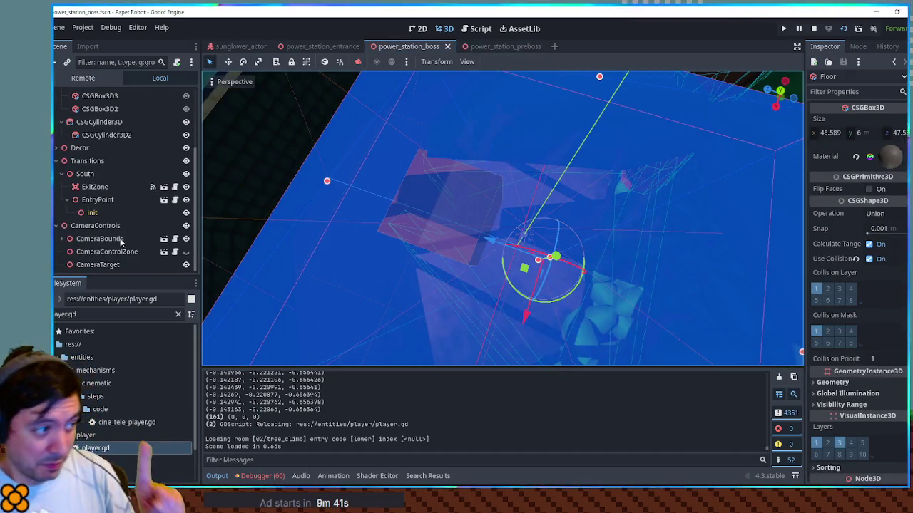
click(118, 252)
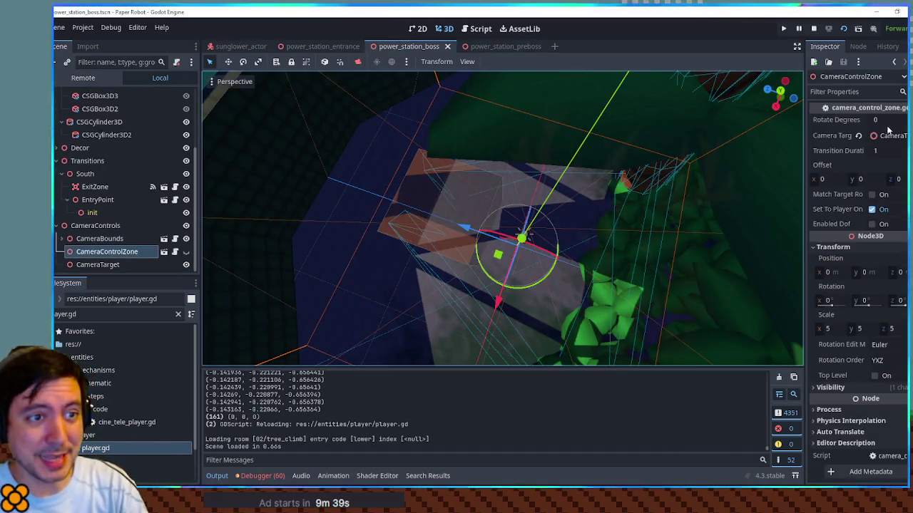
click(886, 120)
text(20)
key(Return)
key(ctrl+s)
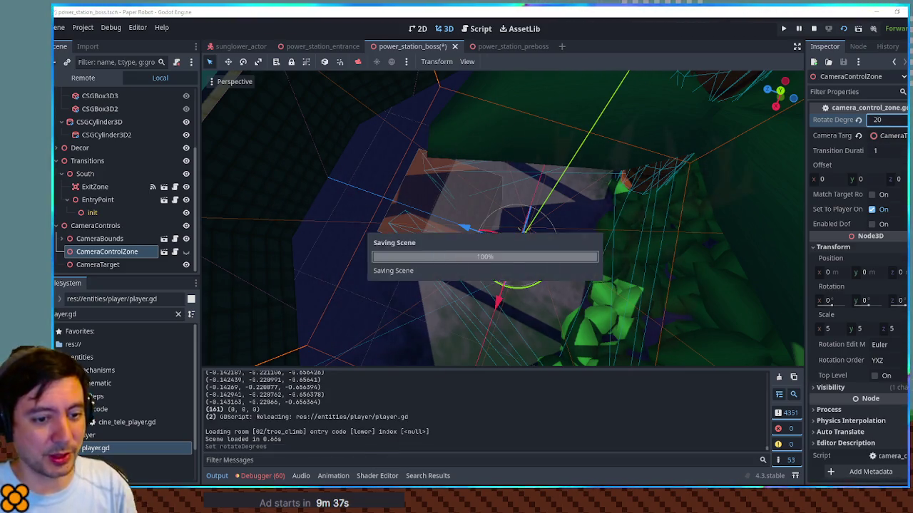
- Run the game, warp to Power station boss from the south, then close it
key(F5)
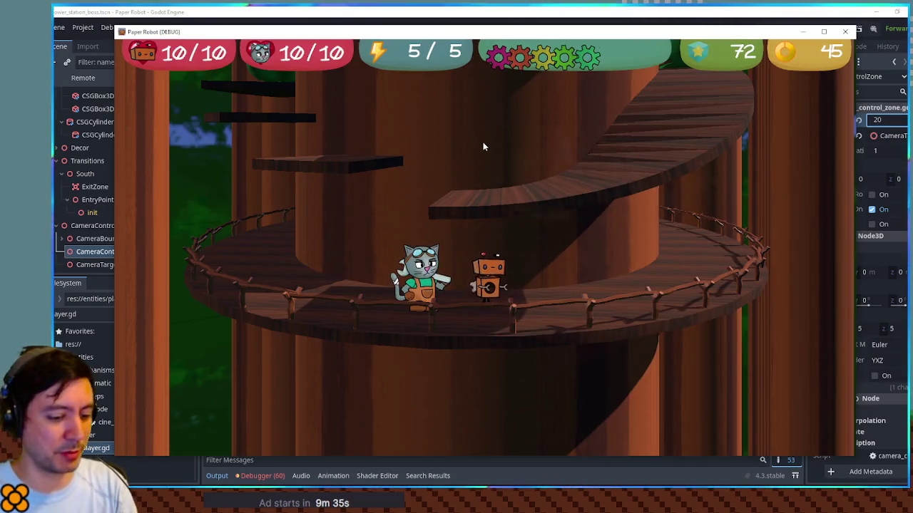
key(F1)
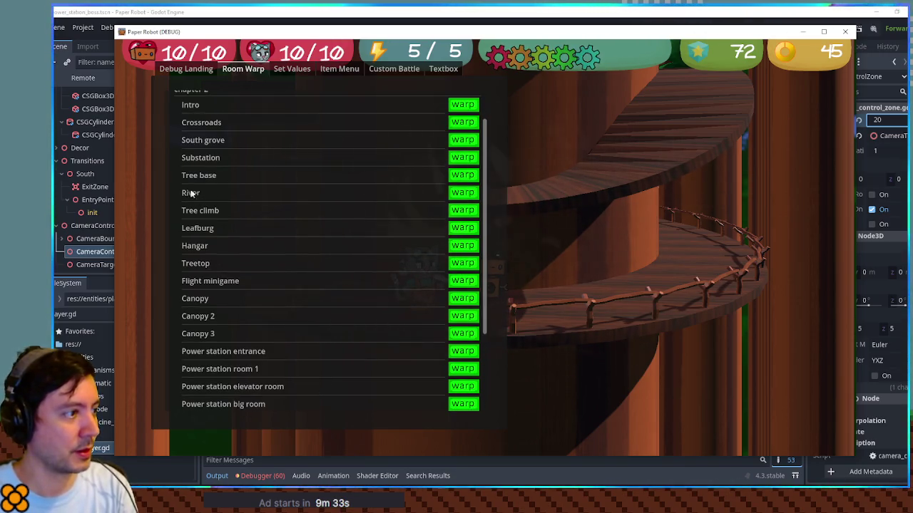
scroll(356, 257, down, 3)
click(461, 398)
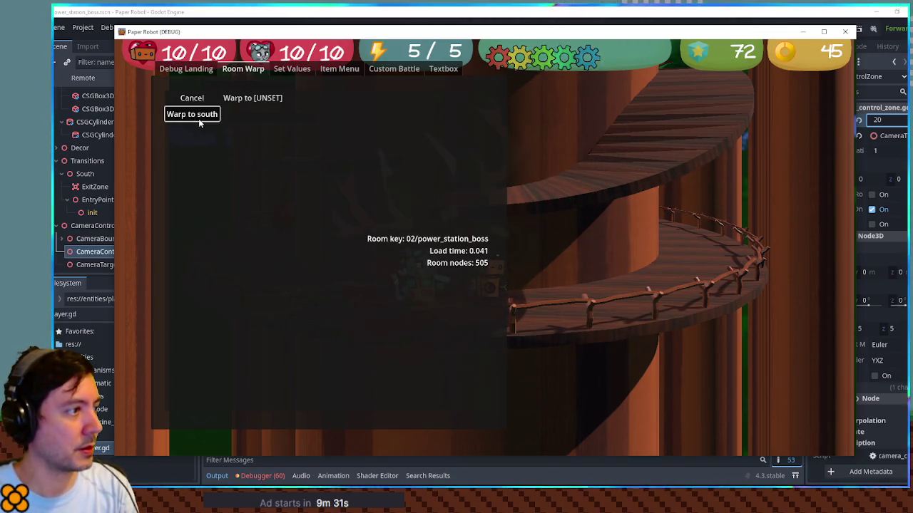
click(200, 115)
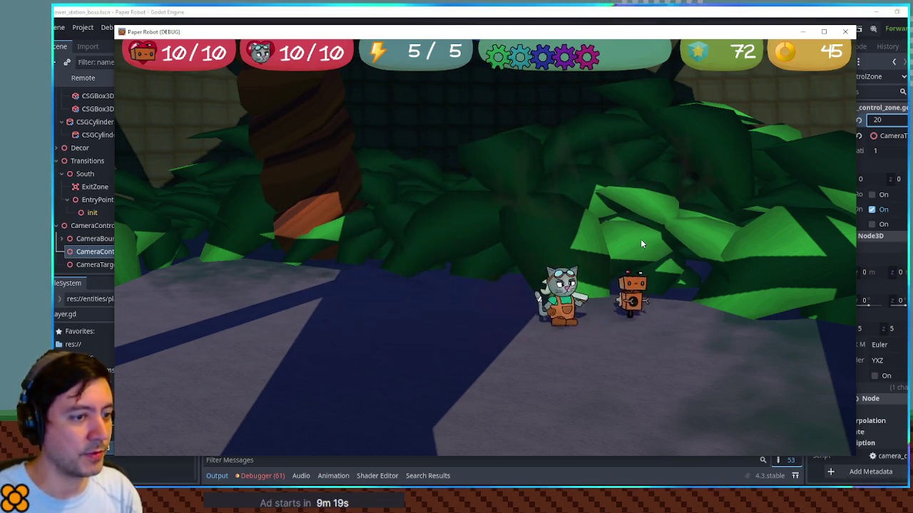
key(F8)
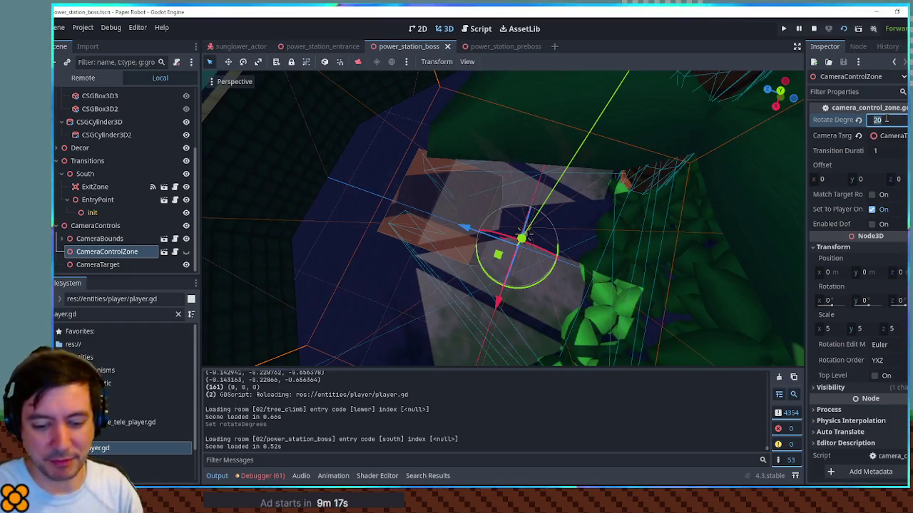
- Reset CameraControlZone's Rotate Degrees to 0 and save the scene
text(0)
key(Return)
key(ctrl+s)
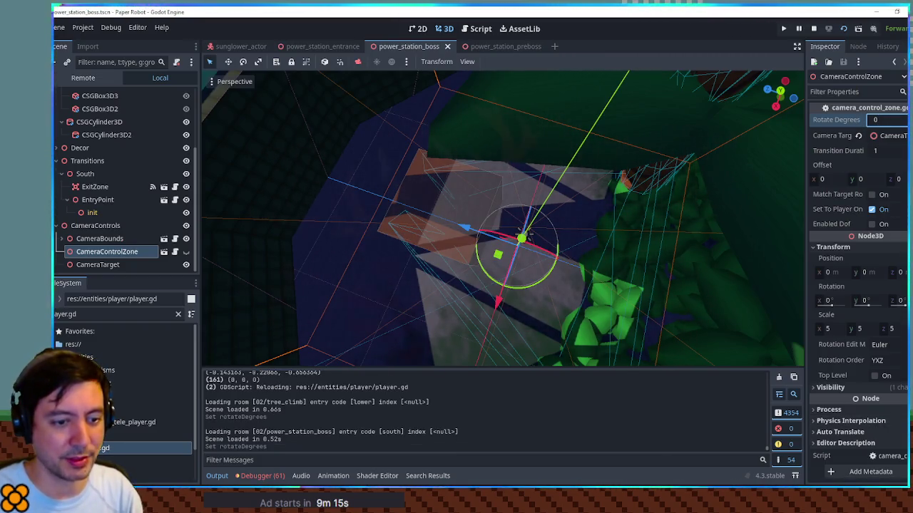
- Relaunch the game and warp into the chapter 1 room 01/B from its left entrance
key(F5)
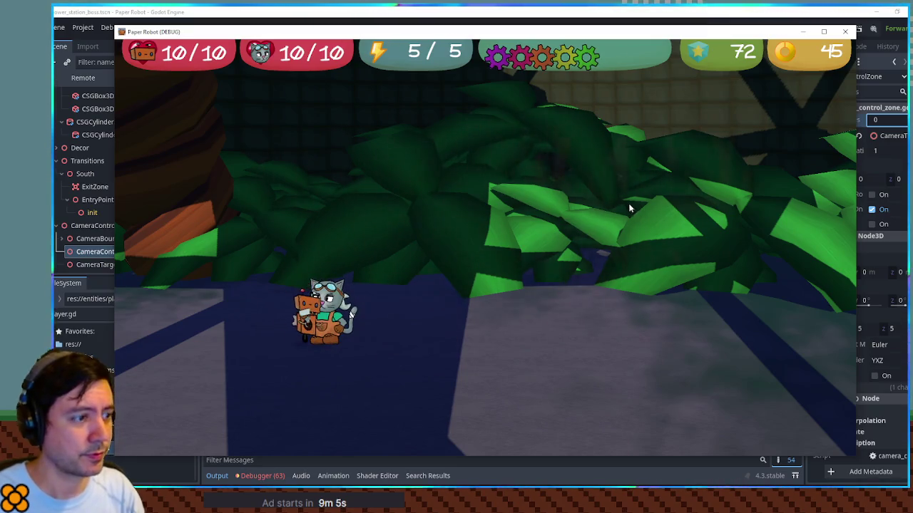
key(F1)
scroll(328, 179, up, 5)
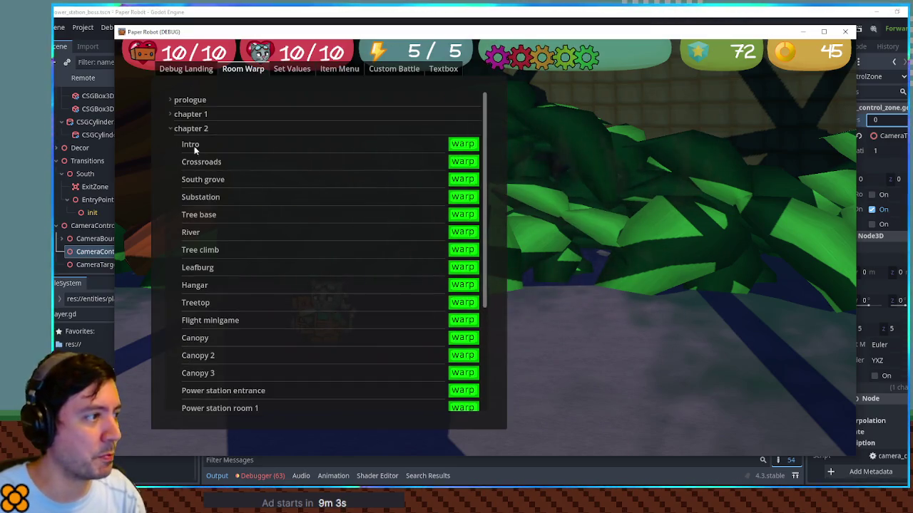
click(169, 114)
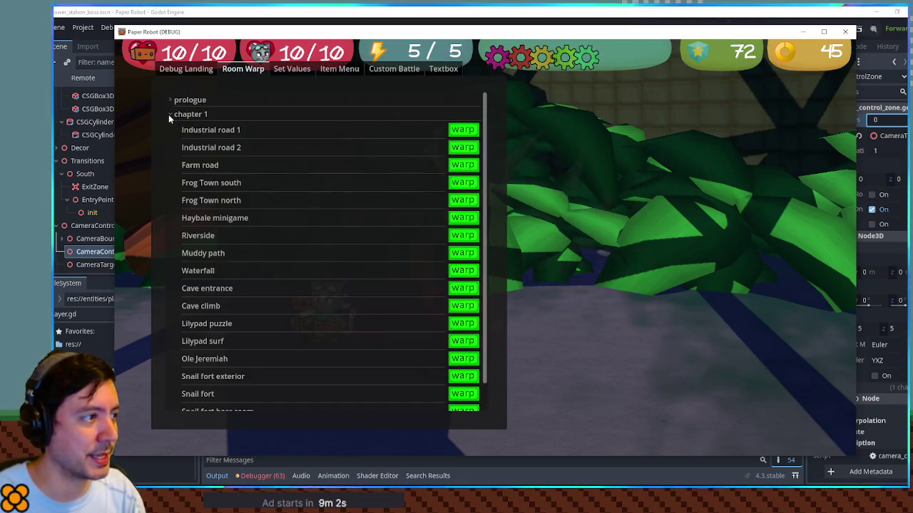
click(462, 147)
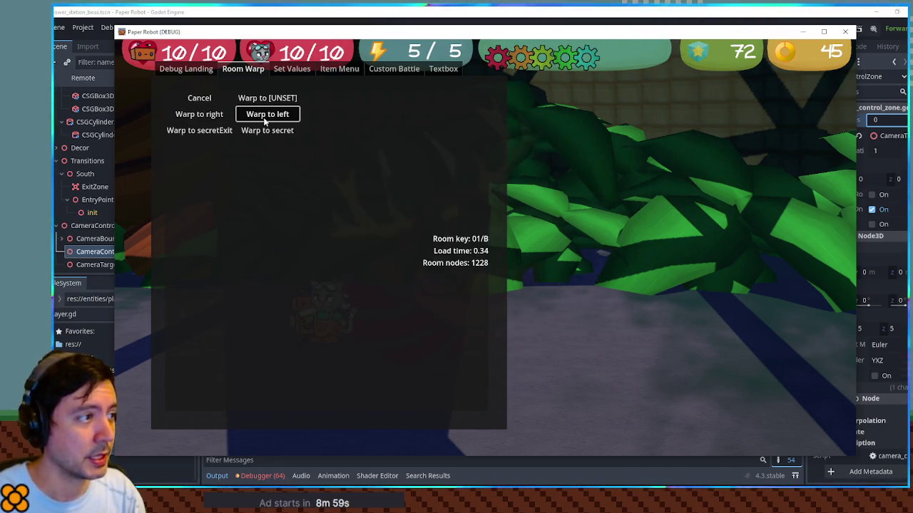
click(263, 117)
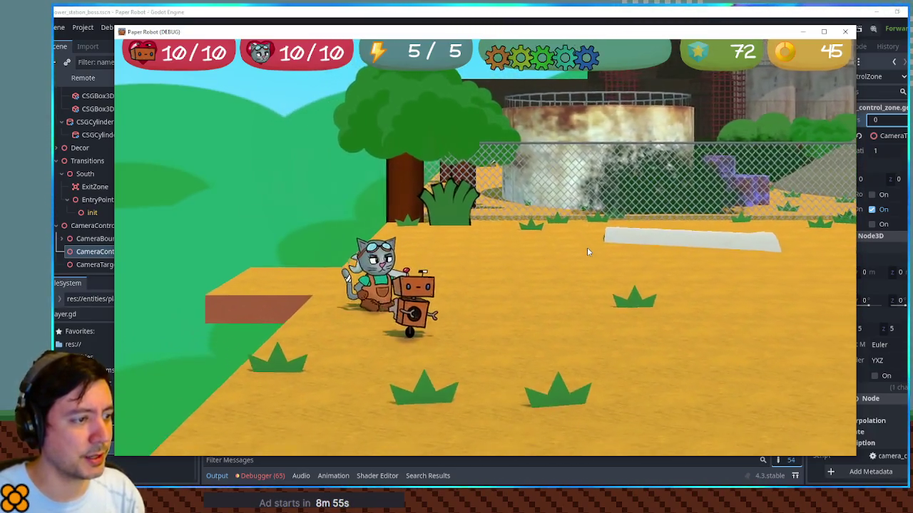
- Walk the cat in every direction around the room with the arrow keys and WASD
key(Left)
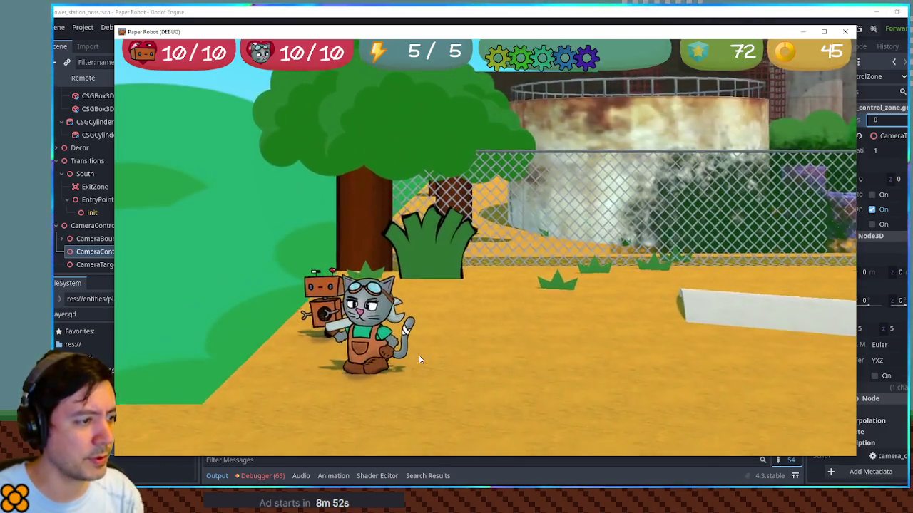
key(Up)
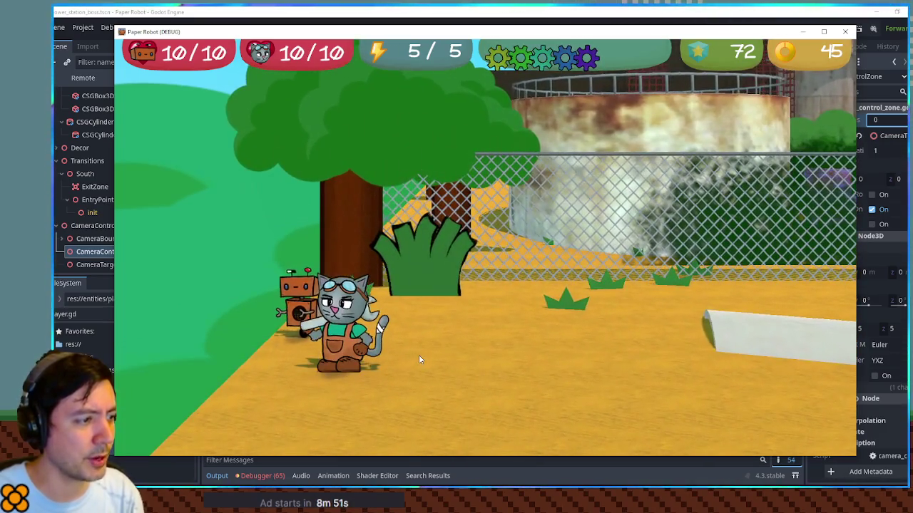
key(Right)
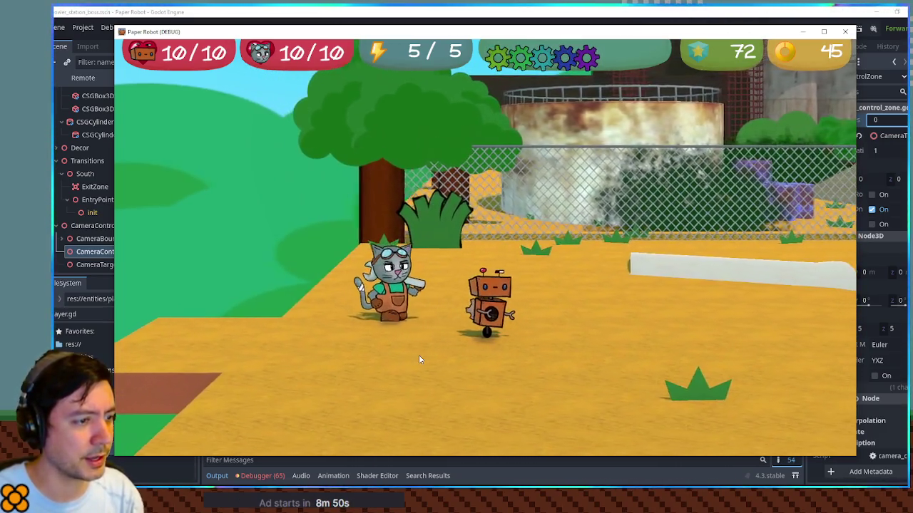
key(Right)
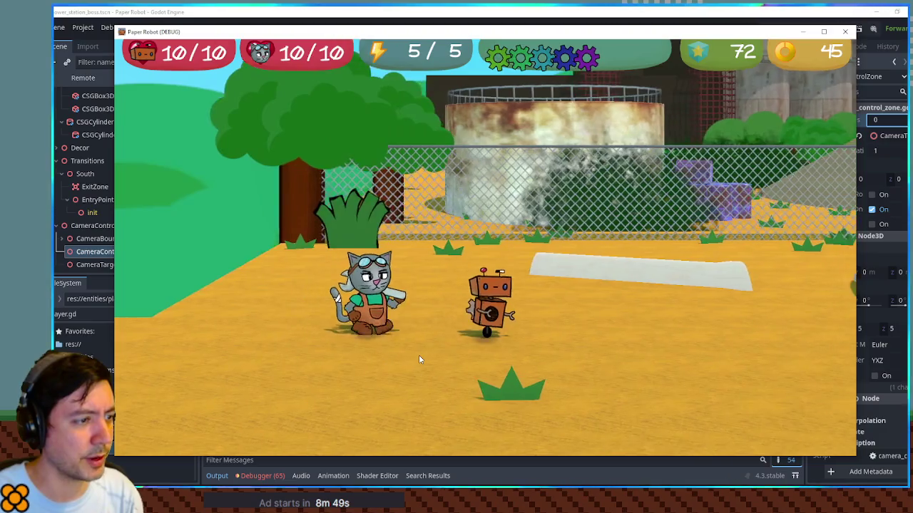
key(Left)
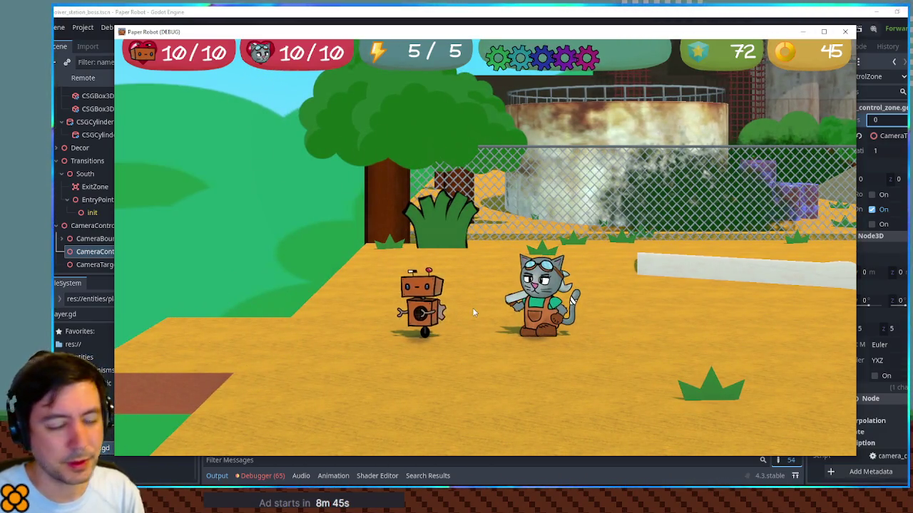
key(Down)
key(Left)
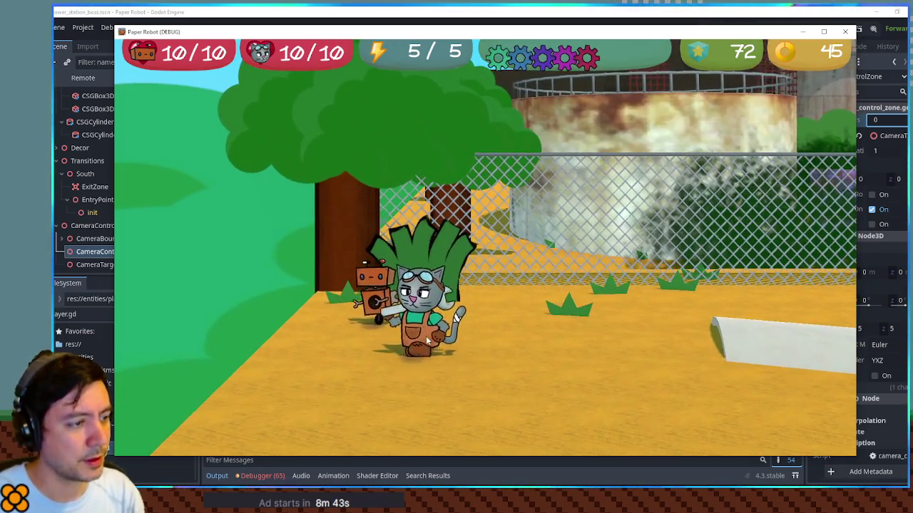
key(Up)
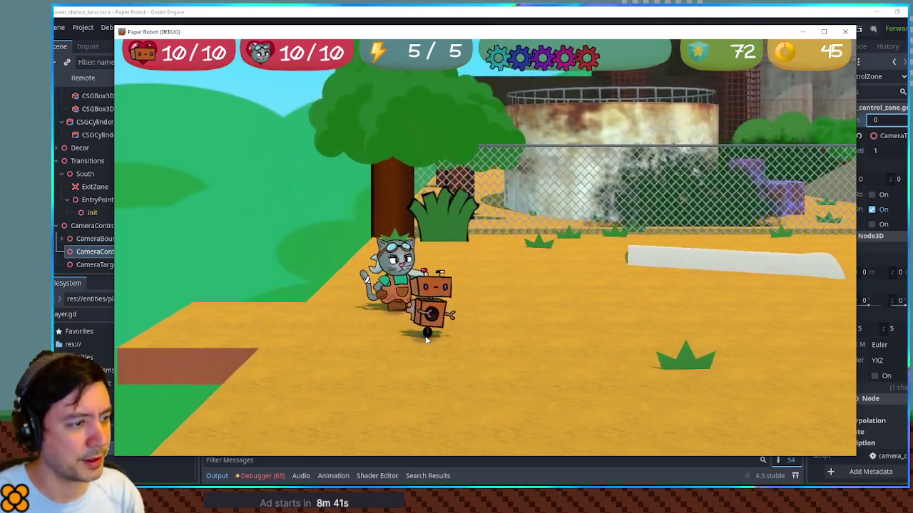
key(Down)
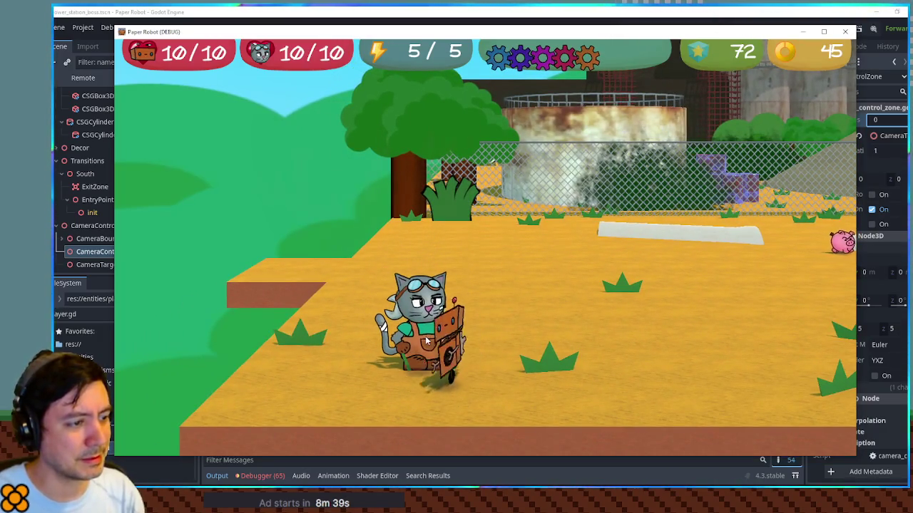
key(Up)
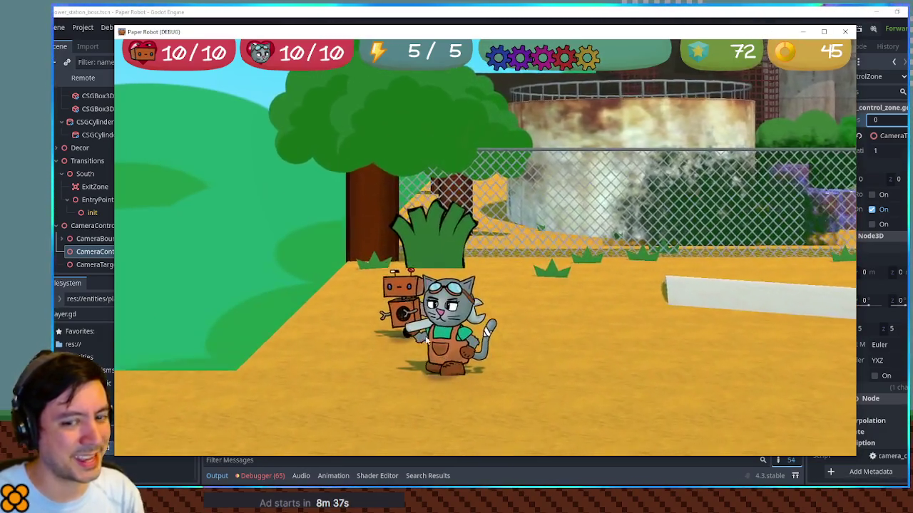
key(Up)
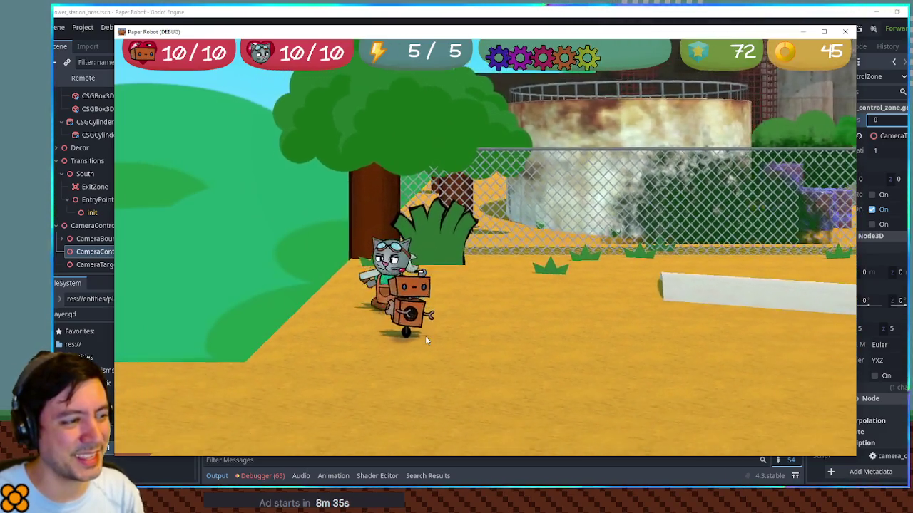
key(Down)
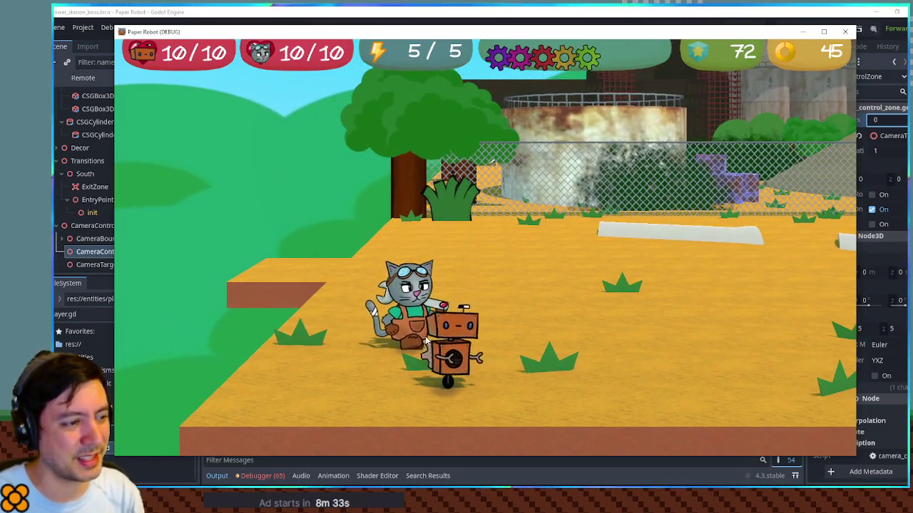
key(Down)
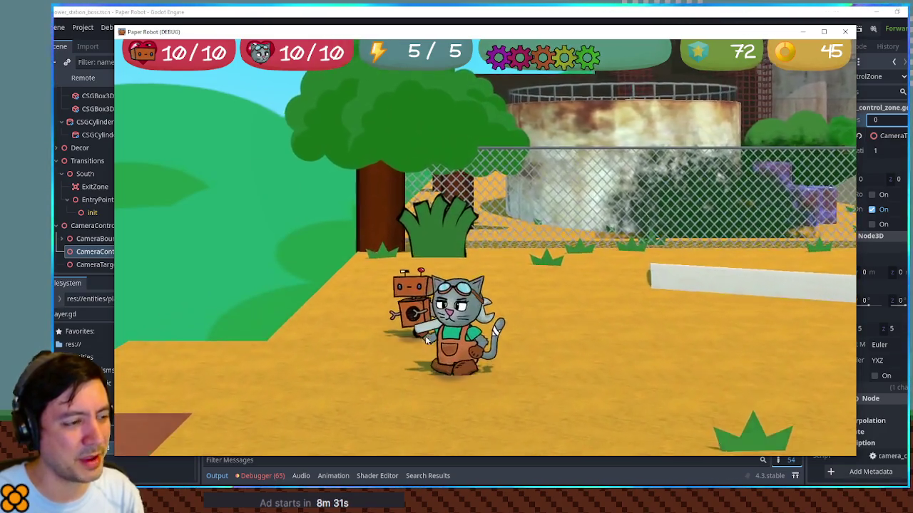
key(Up)
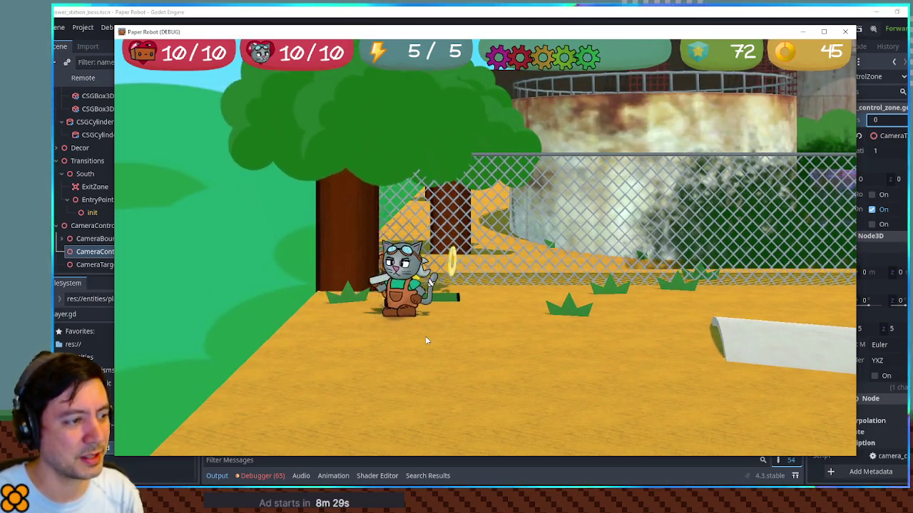
key(Down)
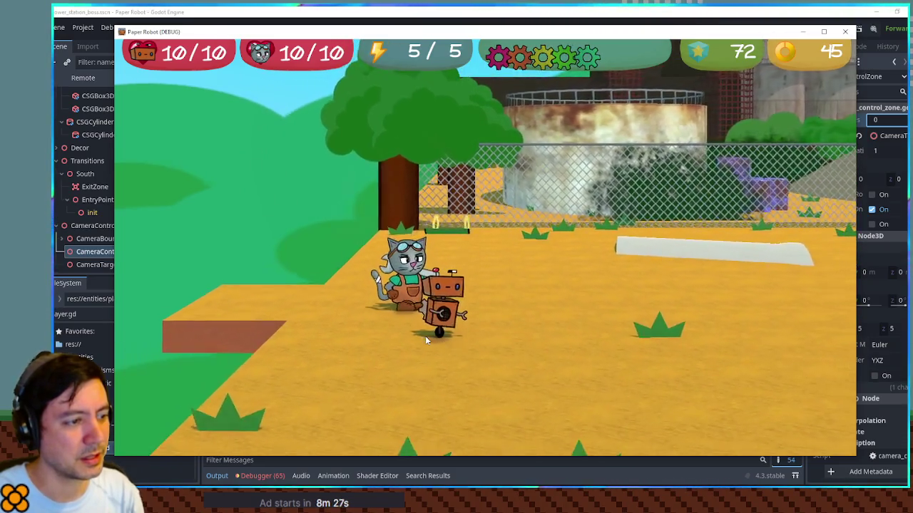
key(Down)
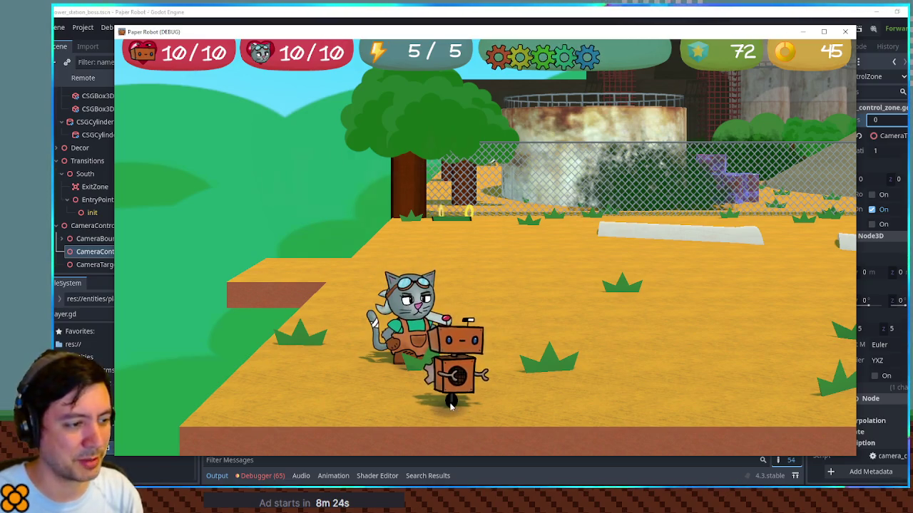
key(Right)
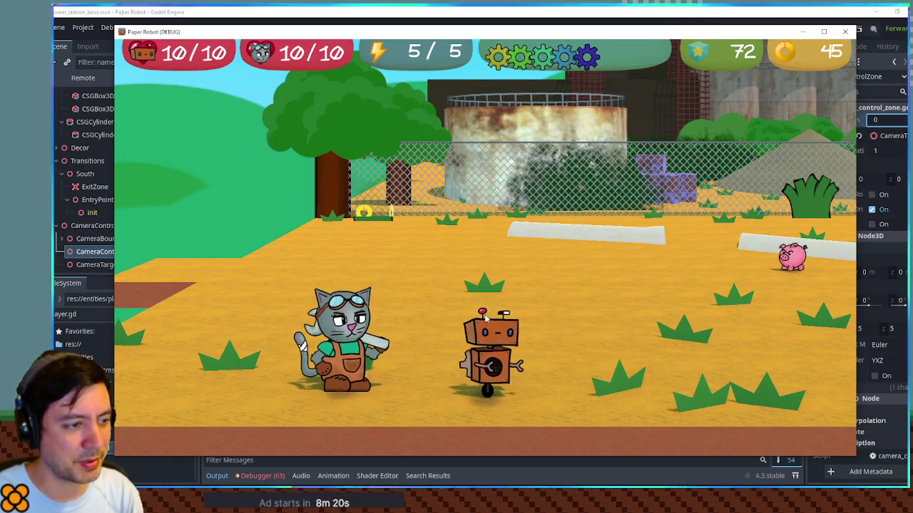
key(Right)
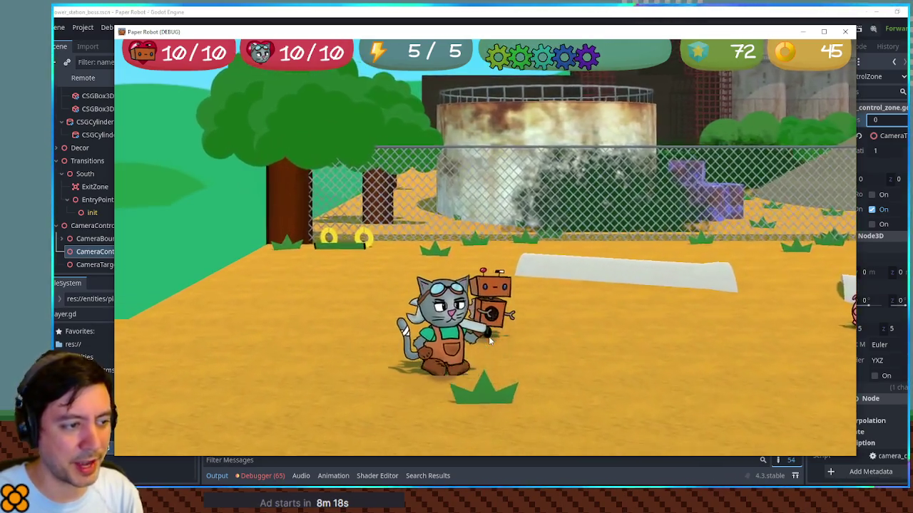
key(Up)
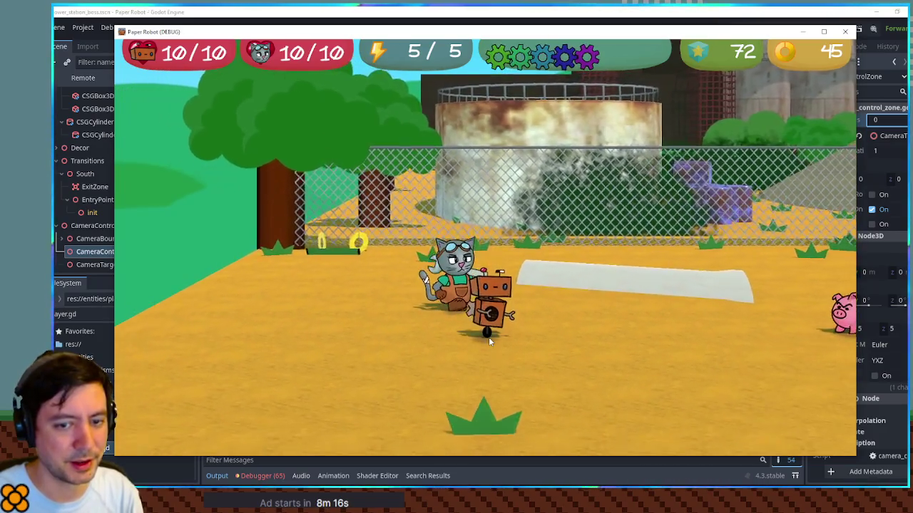
key(Down)
key(Right)
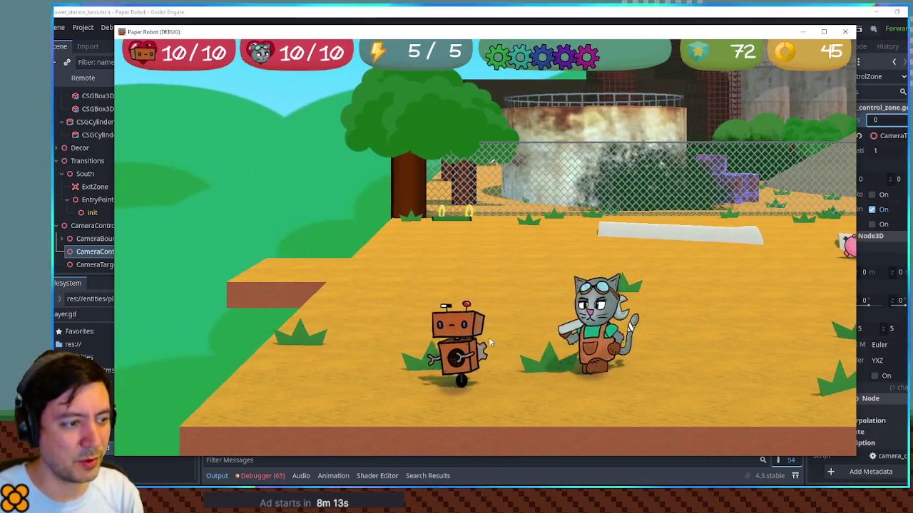
key(Left)
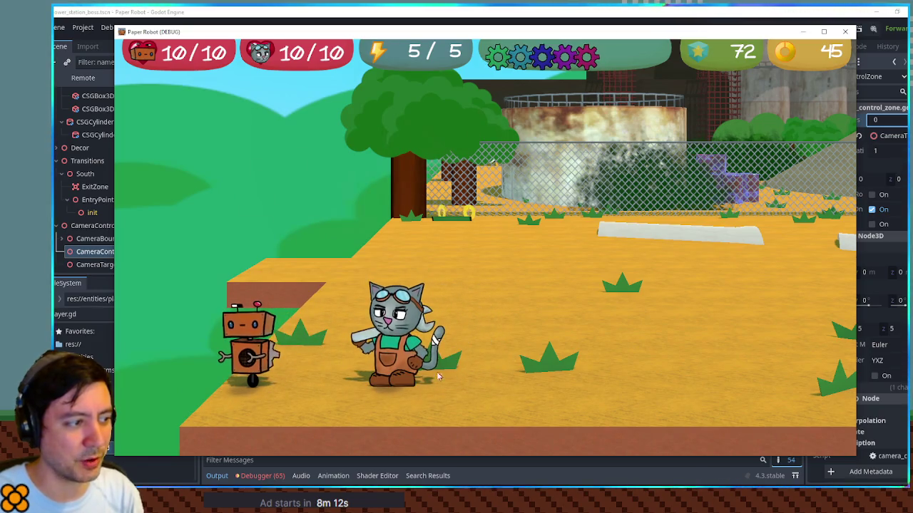
key(Right)
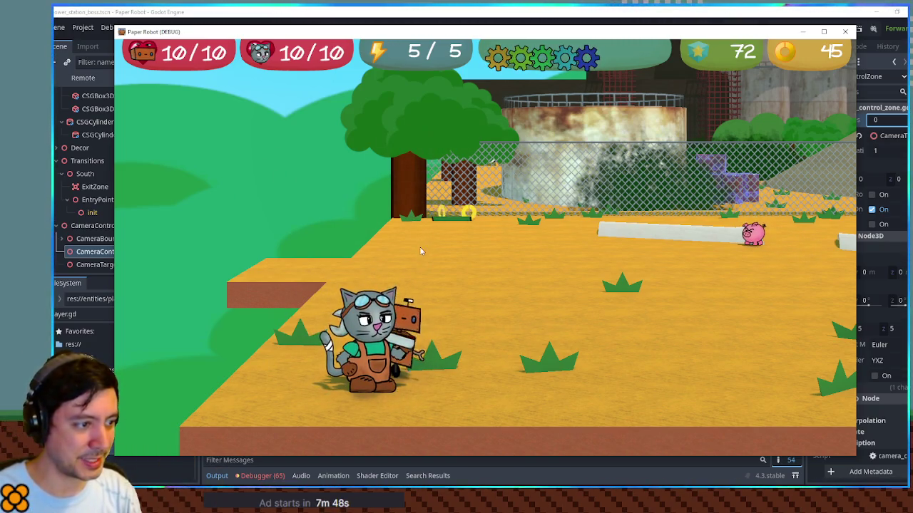
key(d)
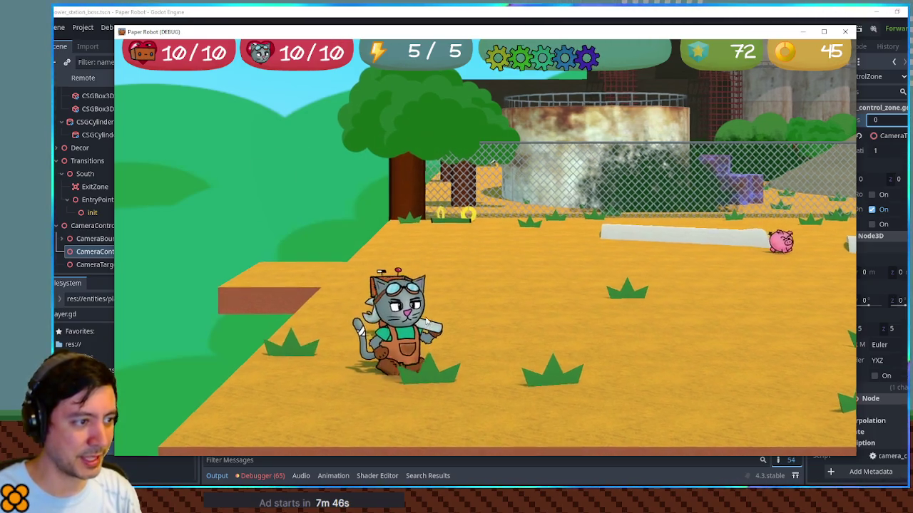
key(a)
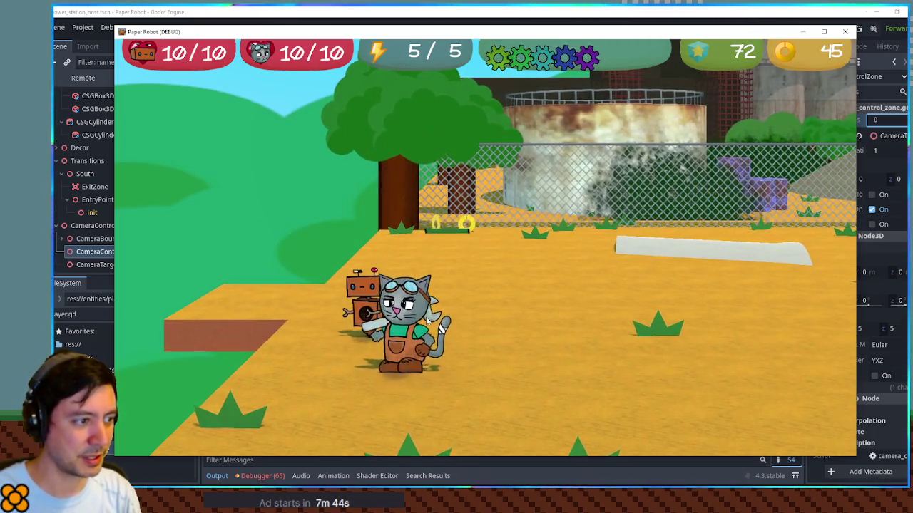
key(s)
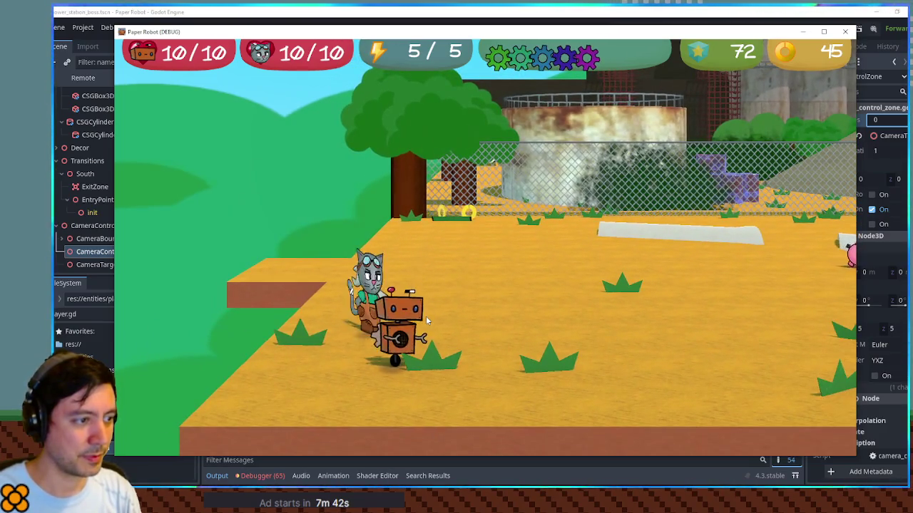
key(s)
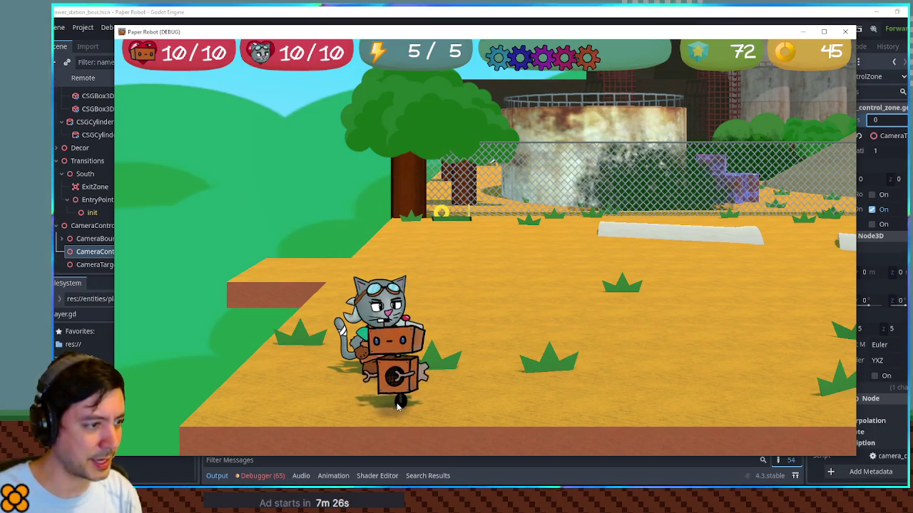
- Screenshot the game view, paste it into Krita as a new layer, then open the game's pause menu
key(super+shift+s)
mouse_move(116, 41)
mouse_down()
mouse_move(502, 365)
mouse_move(685, 445)
mouse_move(734, 457)
mouse_up()
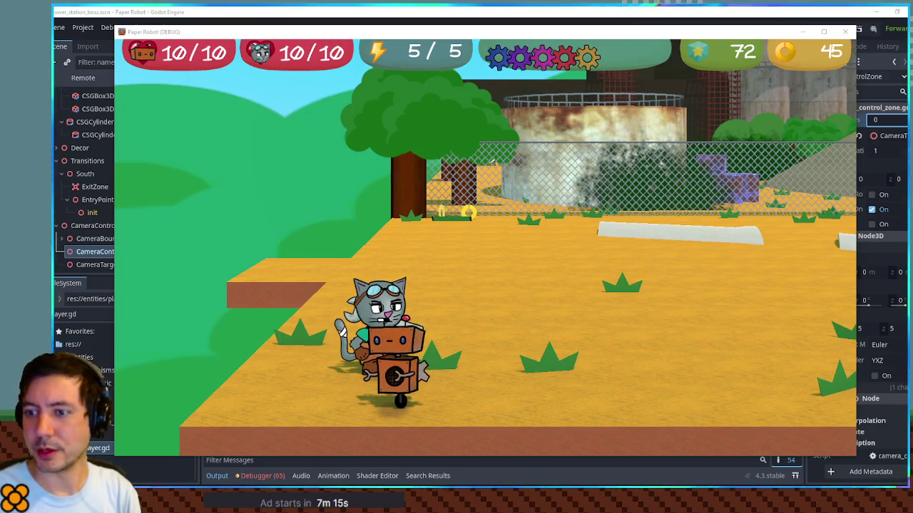
key(alt+Tab)
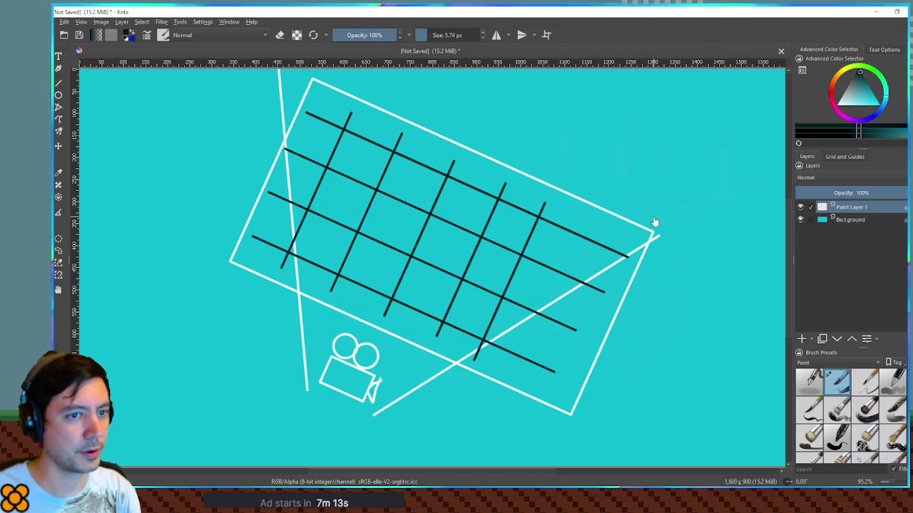
key(ctrl+v)
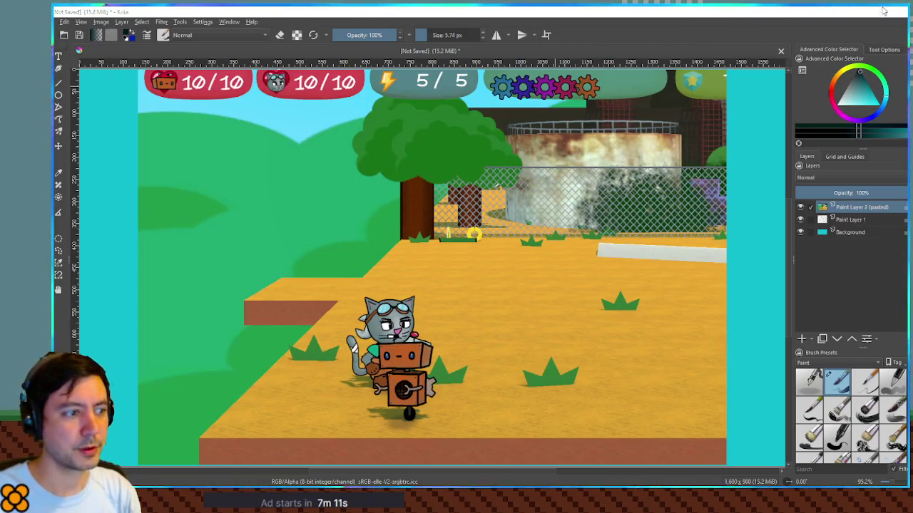
click(883, 10)
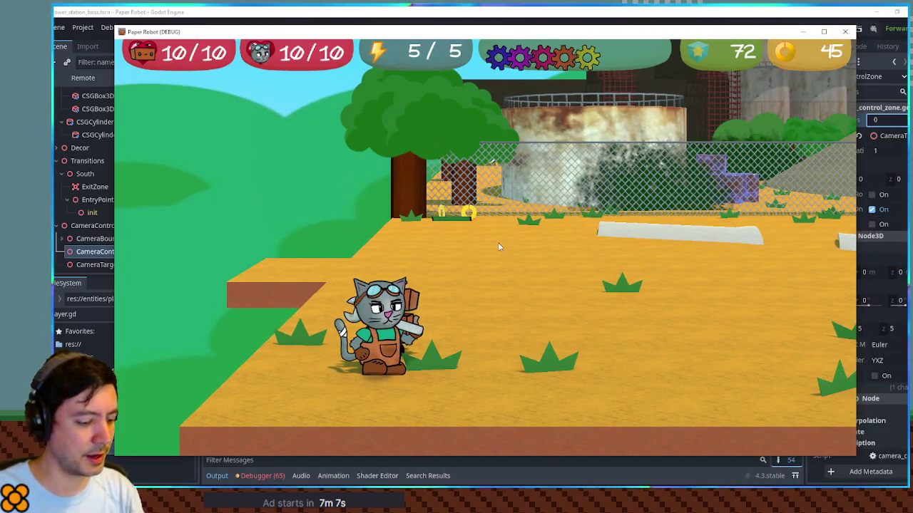
key(Escape)
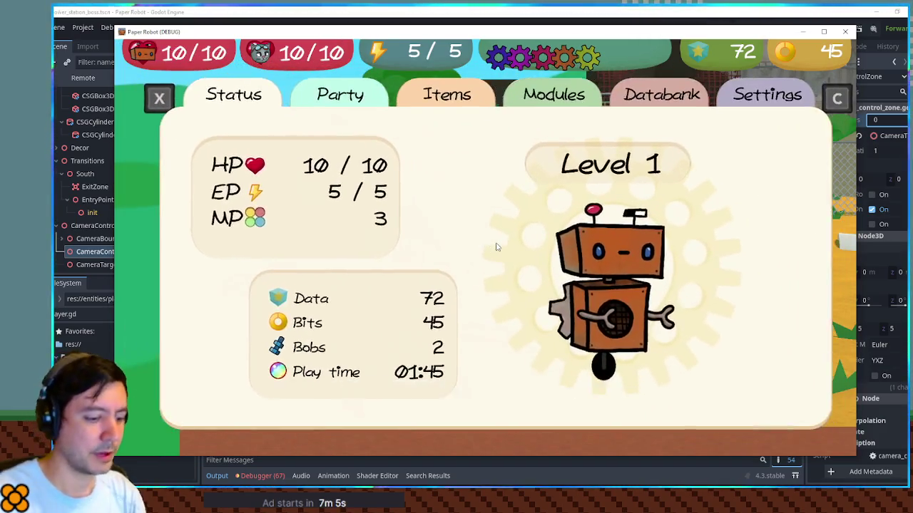
- View the Party page, resume play, then capture the game view and paste it into Krita
key(c)
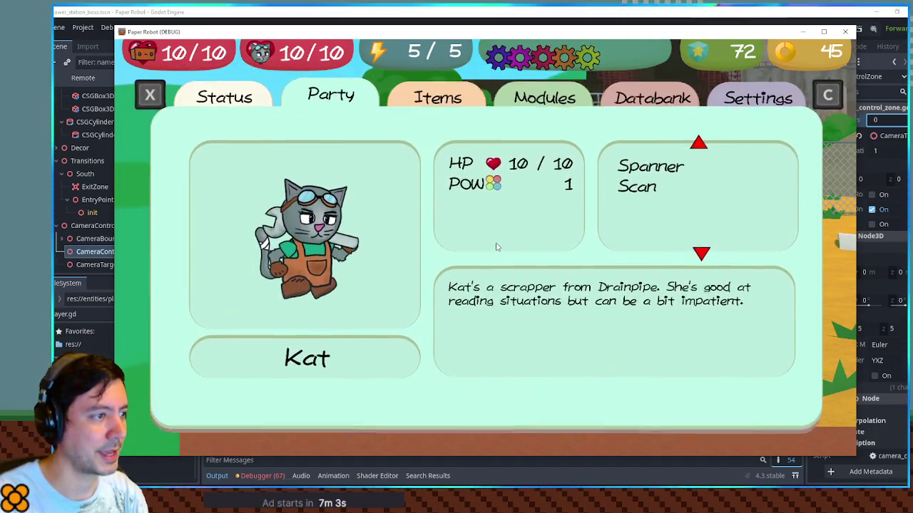
key(Escape)
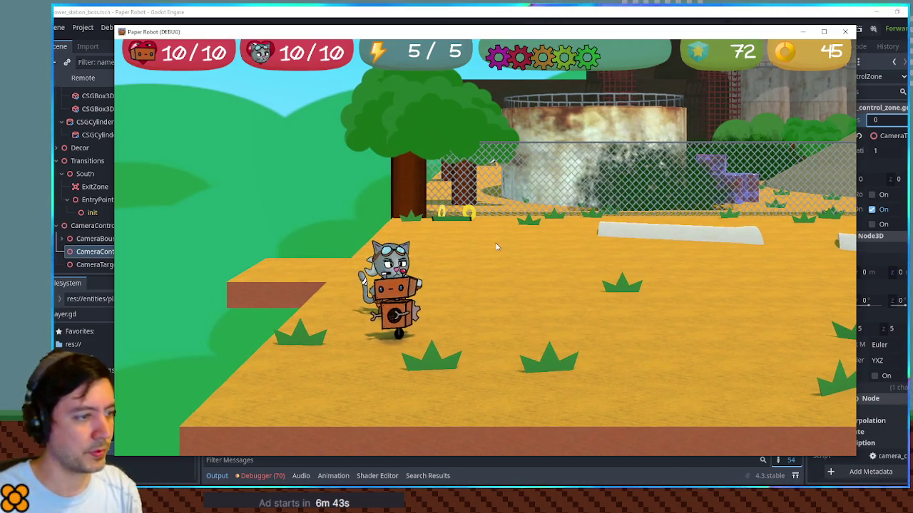
key(super+shift+s)
mouse_move(114, 40)
mouse_down()
mouse_move(606, 425)
mouse_move(695, 458)
mouse_up()
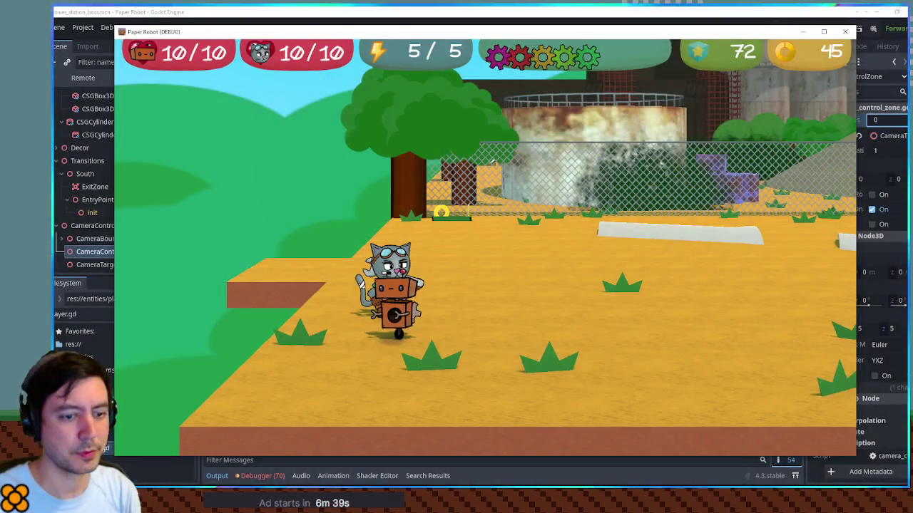
key(alt+Tab)
key(ctrl+v)
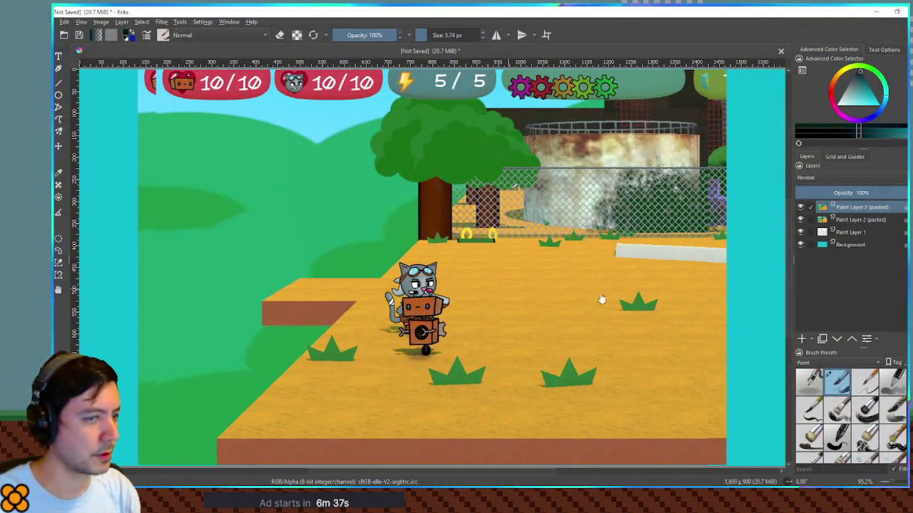
- Set the top screenshot to 38% opacity, shift it left and about 90 px down onto the earlier one, then minimize Krita
drag(847, 191, 838, 191)
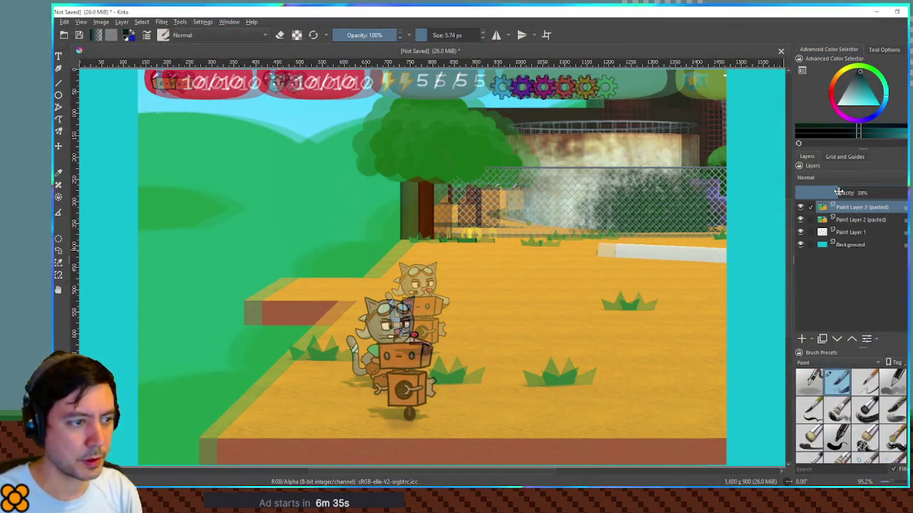
drag(470, 263, 433, 266)
key(Left)
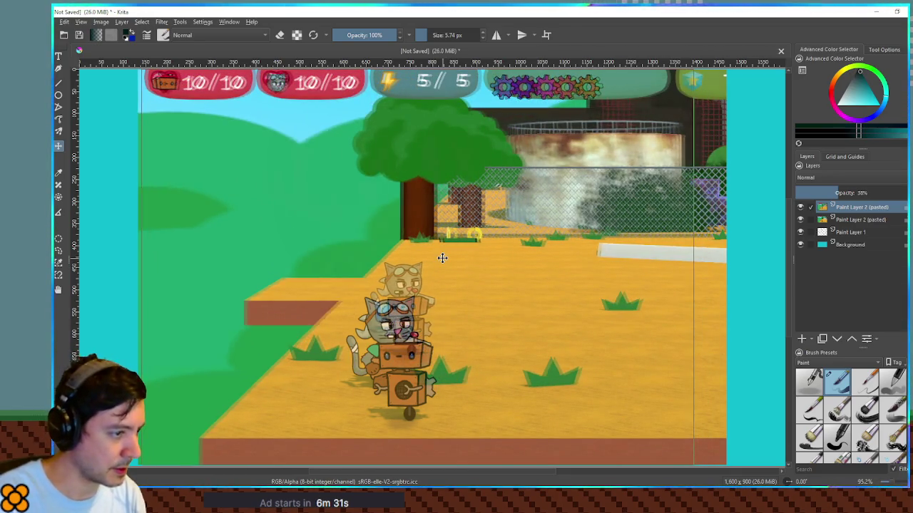
key(Left)
key(Left)
key(Left)
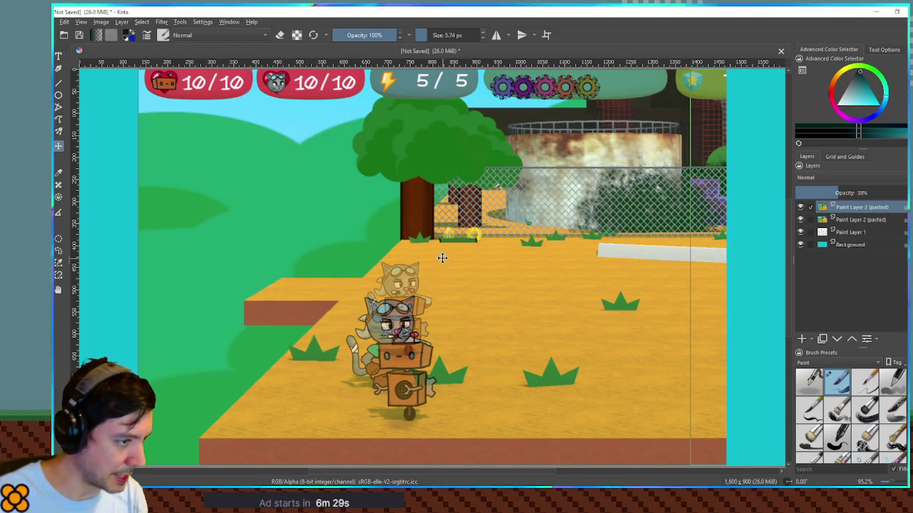
drag(410, 258, 419, 322)
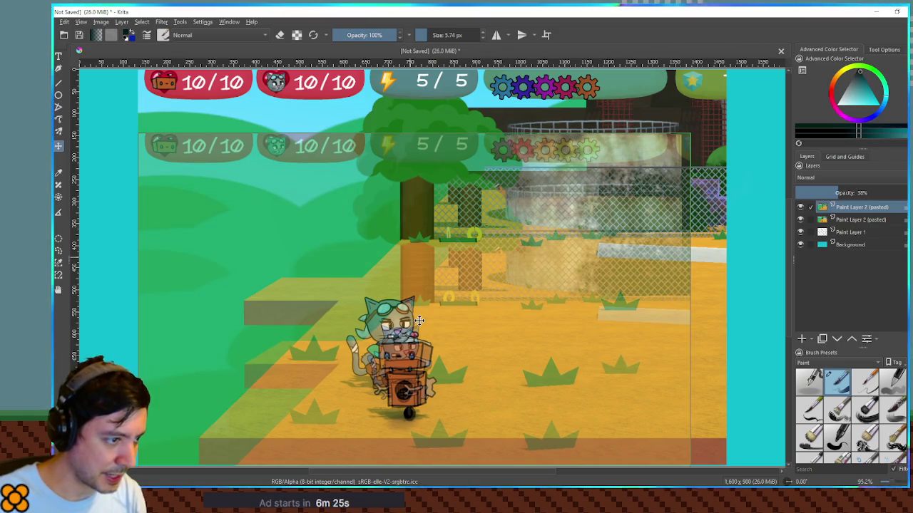
drag(419, 320, 420, 322)
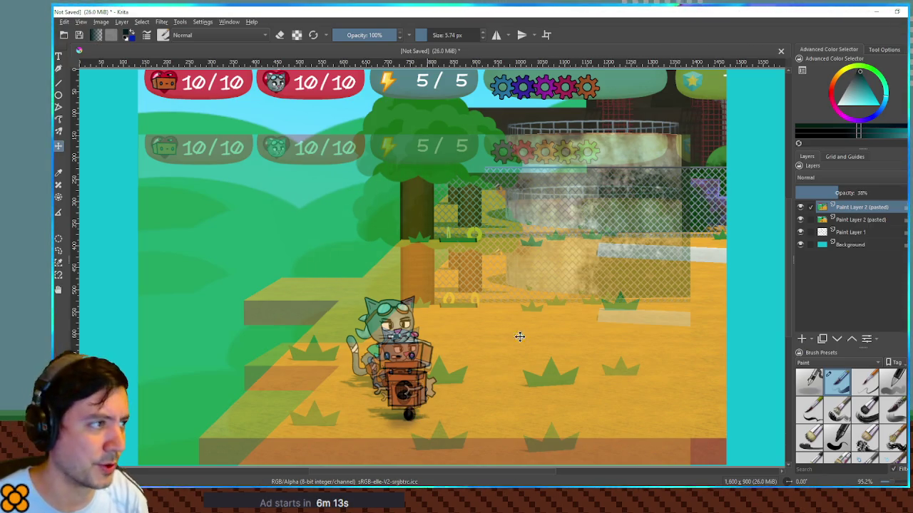
click(875, 14)
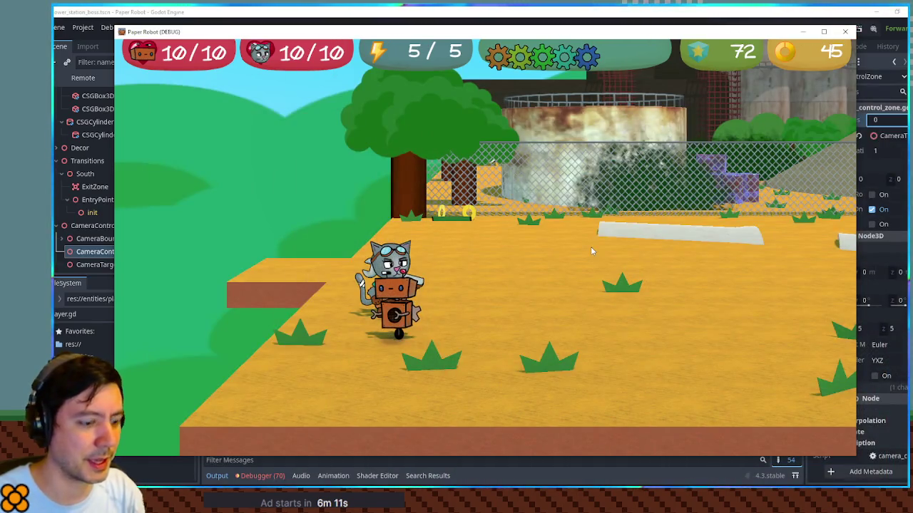
- Walk the cat left, up and down around the yard, then close the game window
key(Left)
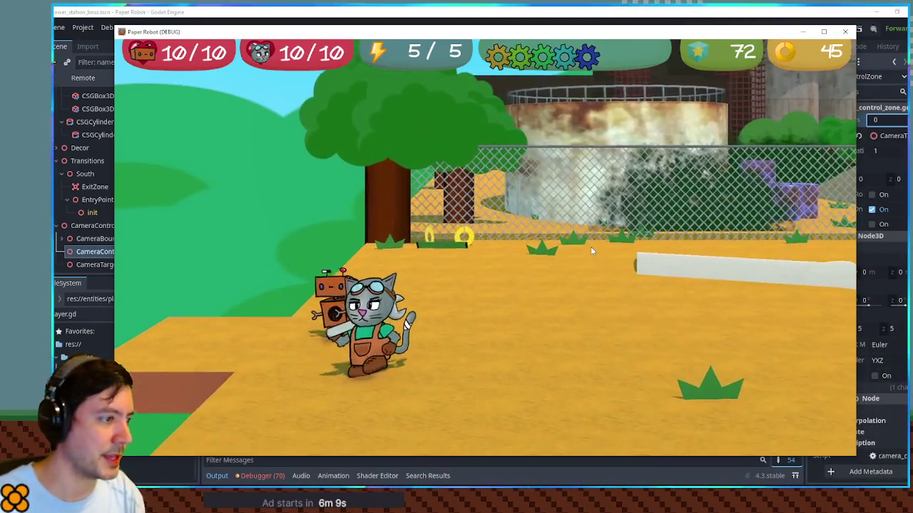
key(Left)
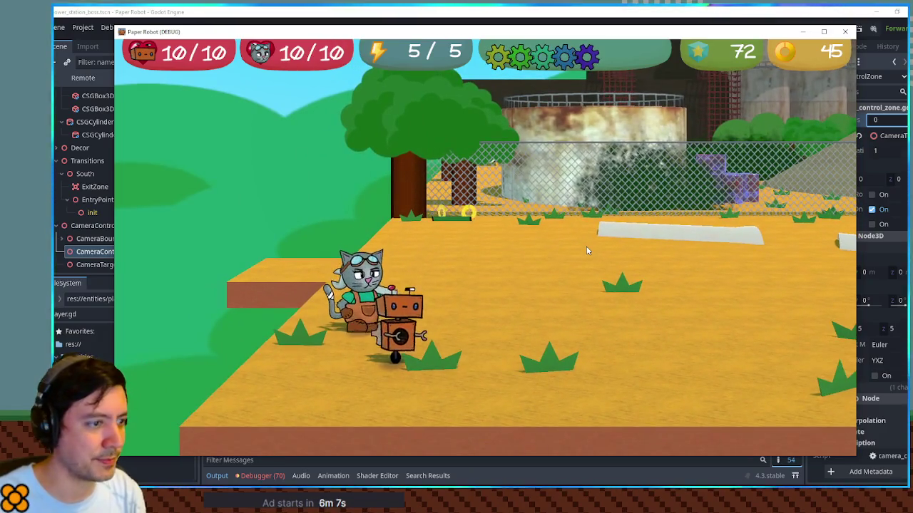
key(Up)
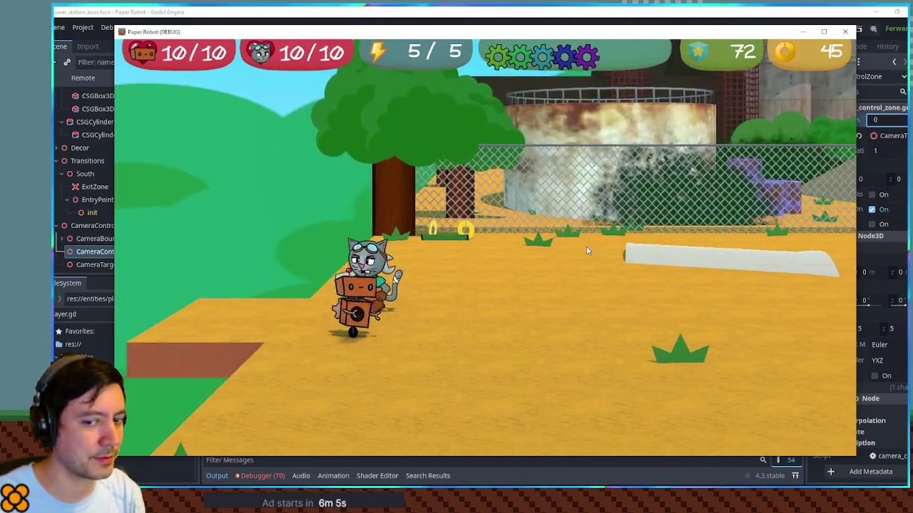
key(Down)
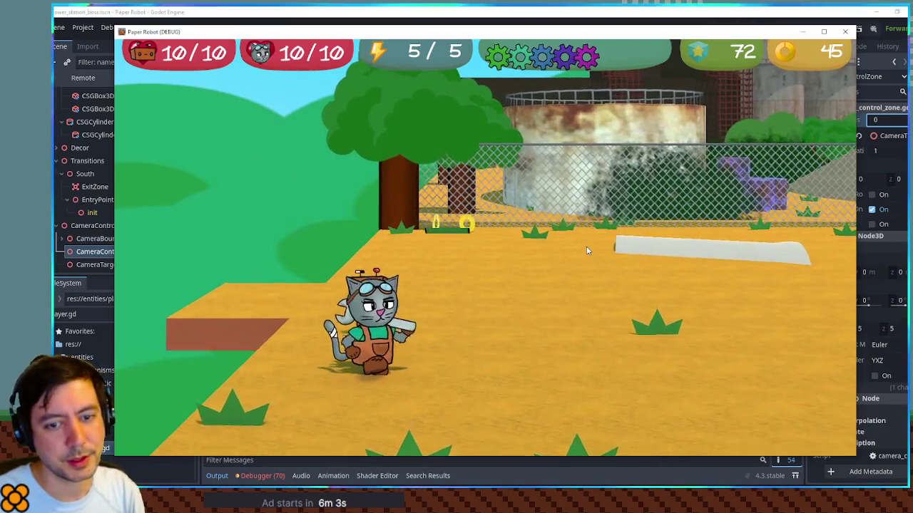
key(Up)
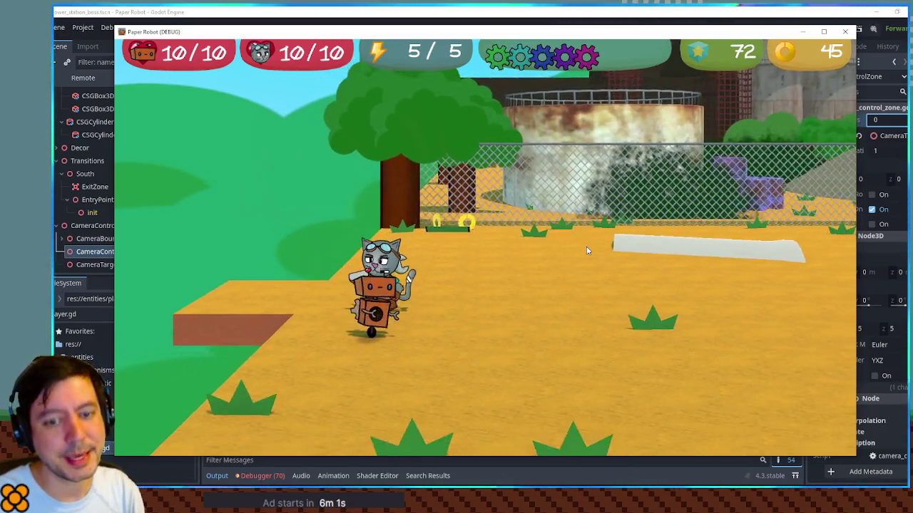
key(Down)
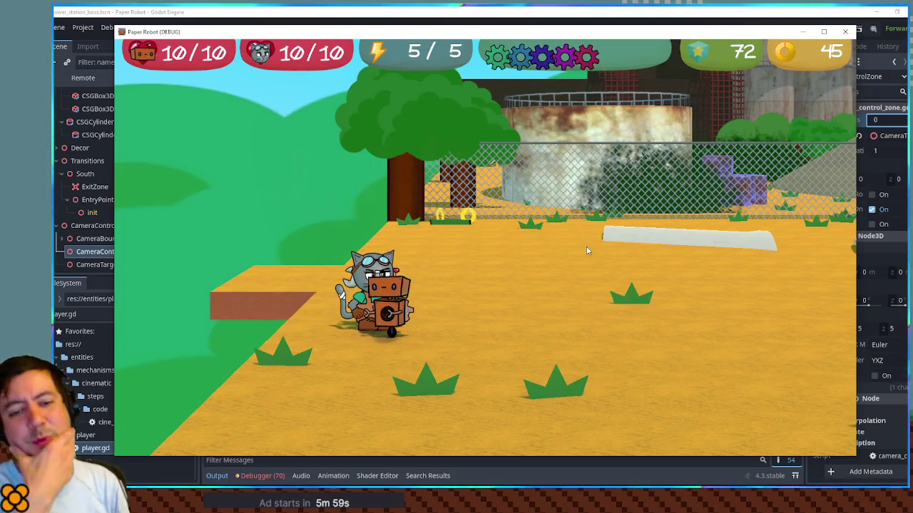
key(Down)
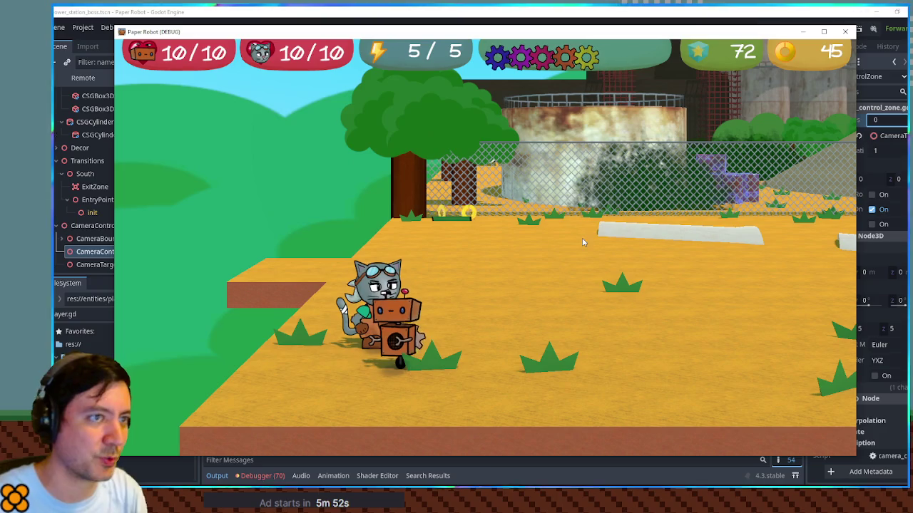
click(845, 31)
- In player.gd, undo the movement edits back to the hdir/vdir/d camera-relative code
click(480, 29)
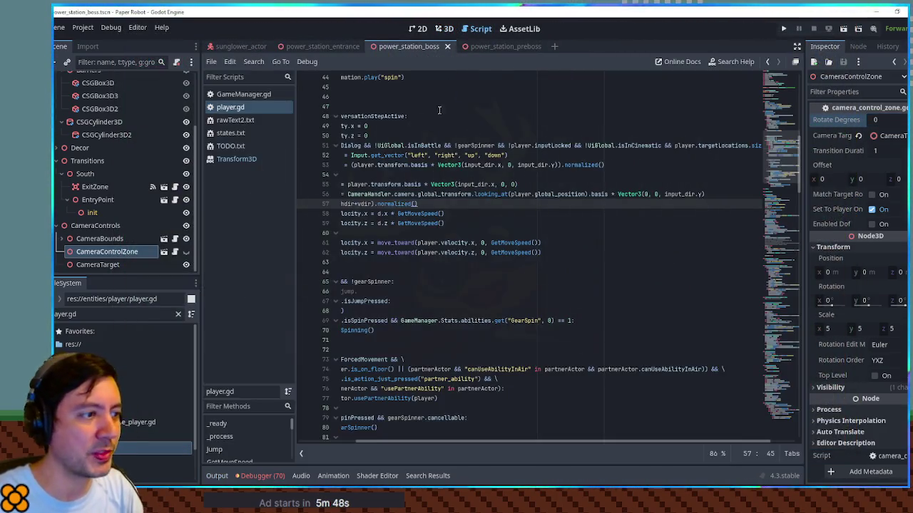
drag(393, 201, 290, 184)
click(520, 206)
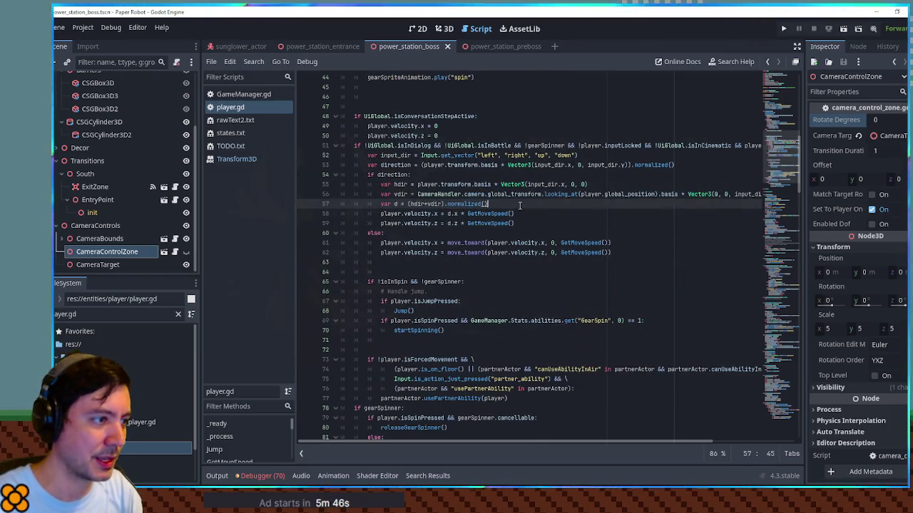
key(ctrl+z)
key(ctrl+z)
key(ctrl+z)
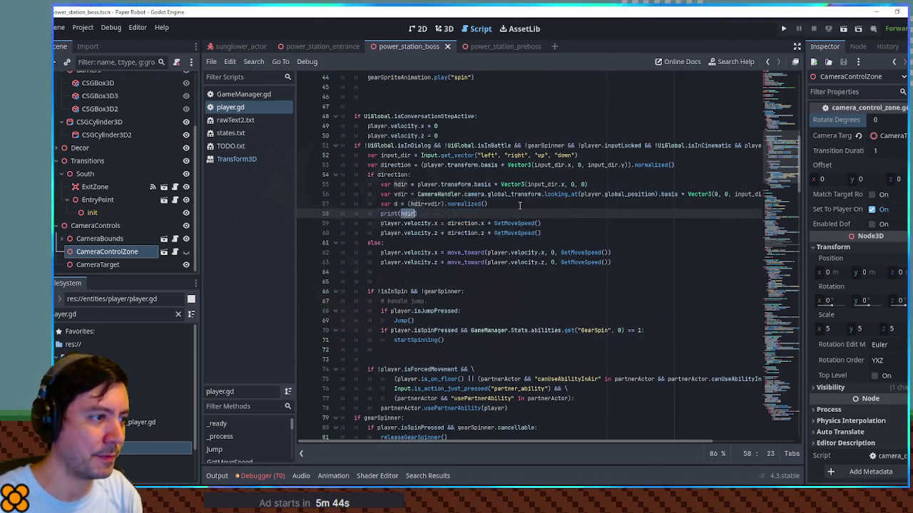
key(ctrl+y)
key(ctrl+y)
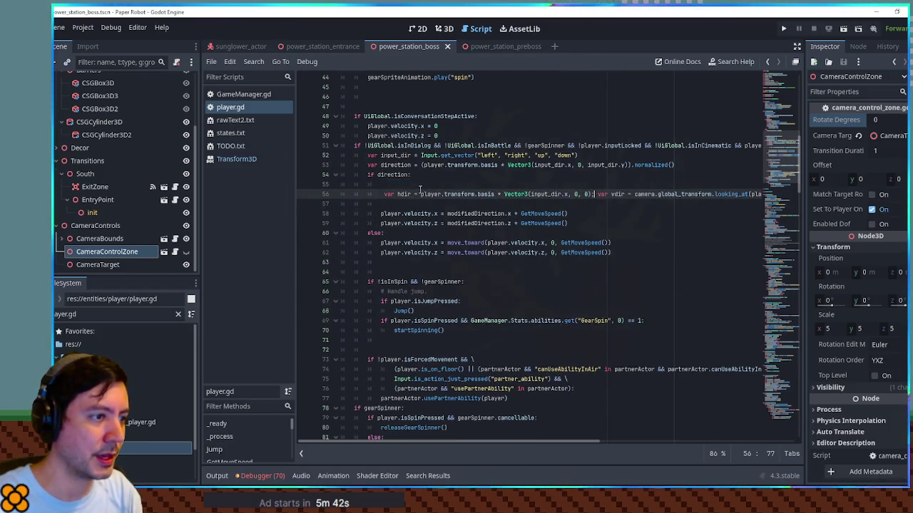
key(ctrl+z)
key(ctrl+z)
key(ctrl+z)
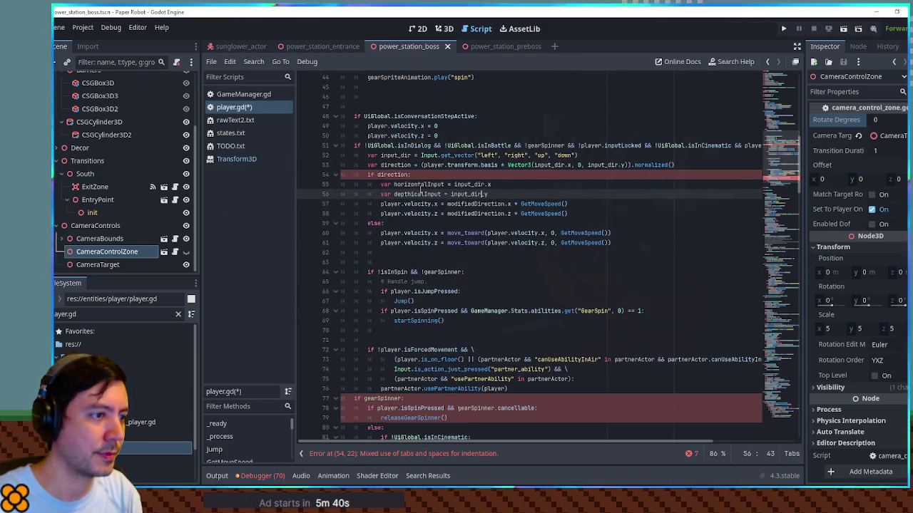
key(ctrl+z)
key(ctrl+z)
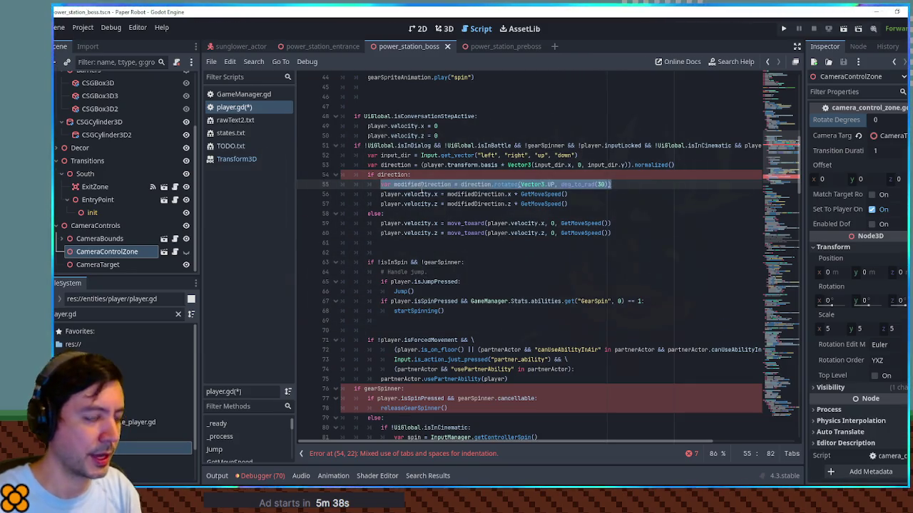
key(ctrl+z)
key(ctrl+z)
key(ctrl+z)
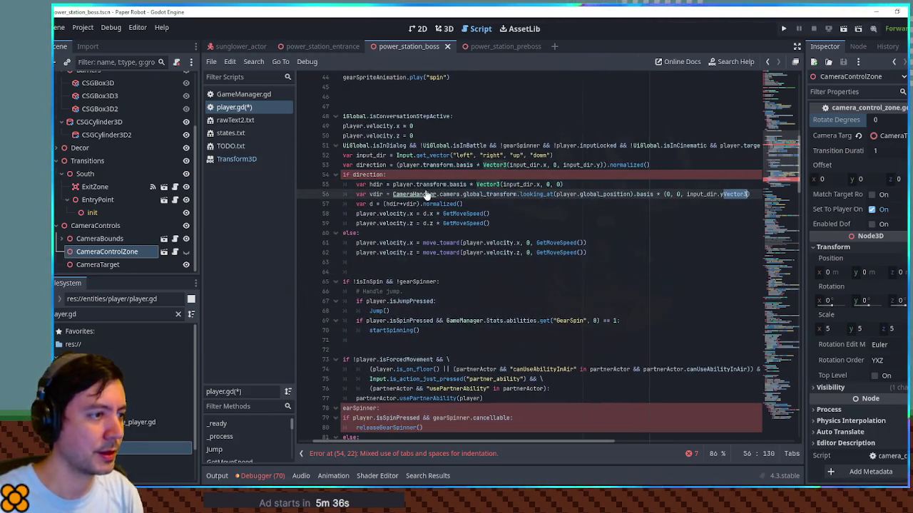
- Comment out the hdir, vdir and d lines, use direction on lines 58-59, and save player.gd
drag(361, 186, 367, 204)
key(ctrl+k)
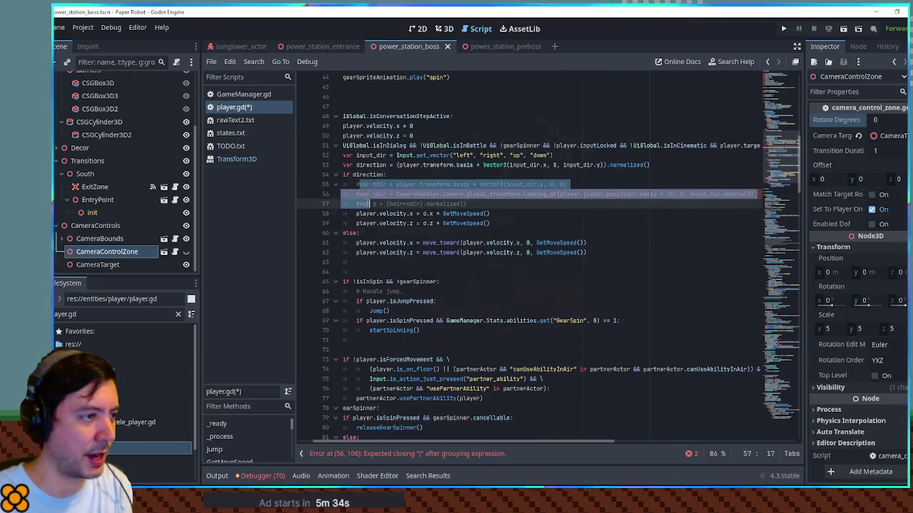
double_click(377, 175)
key(ctrl+c)
double_click(424, 214)
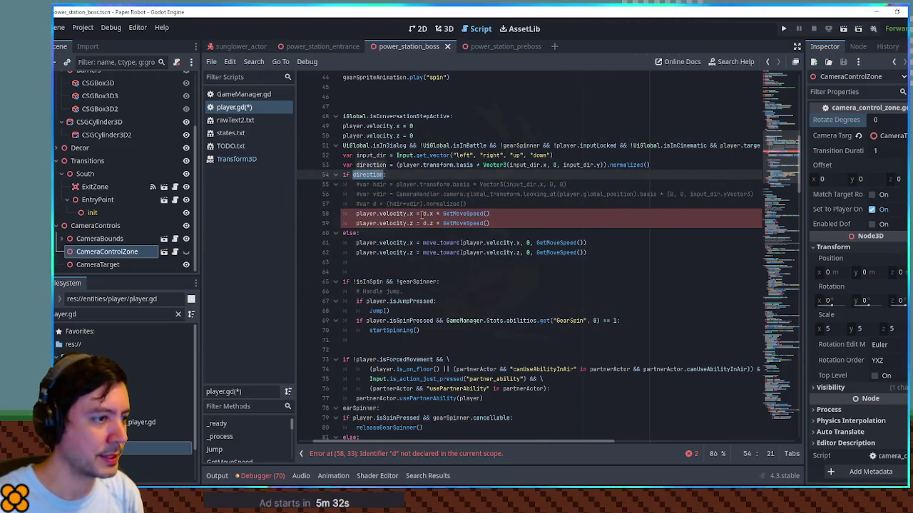
key(ctrl+v)
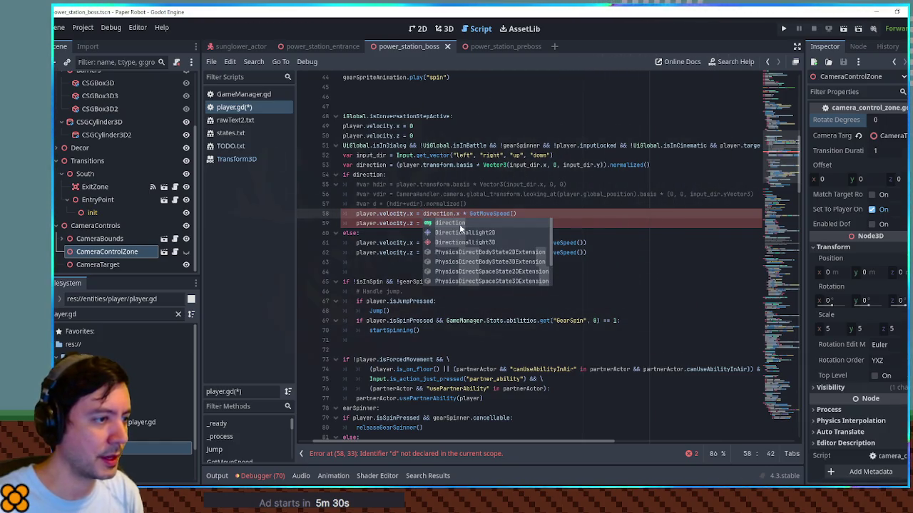
double_click(425, 223)
key(ctrl+v)
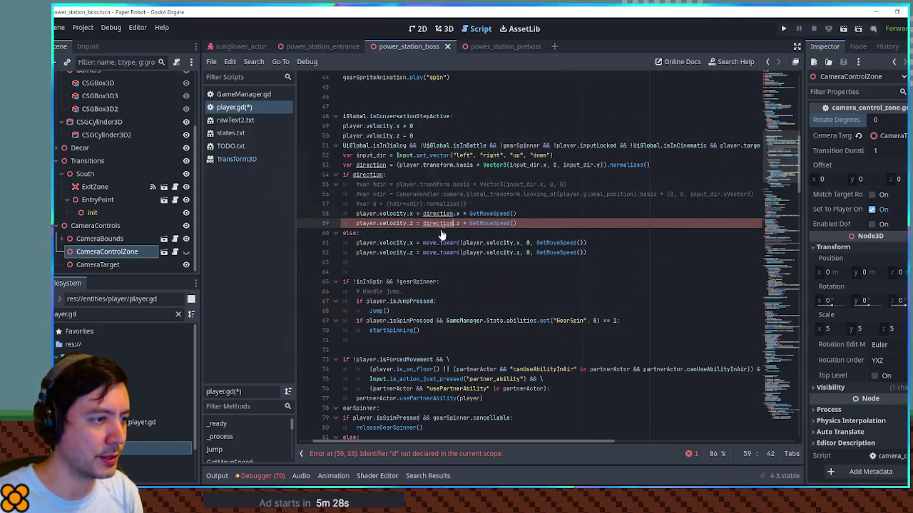
key(ctrl+s)
- Open TODO.txt and place the caret on empty line 67
click(231, 146)
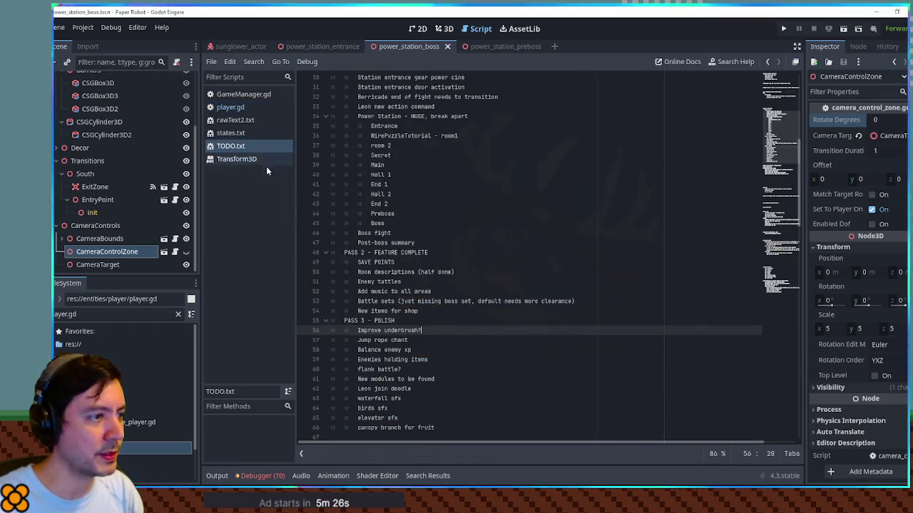
scroll(446, 304, down, 1)
click(440, 321)
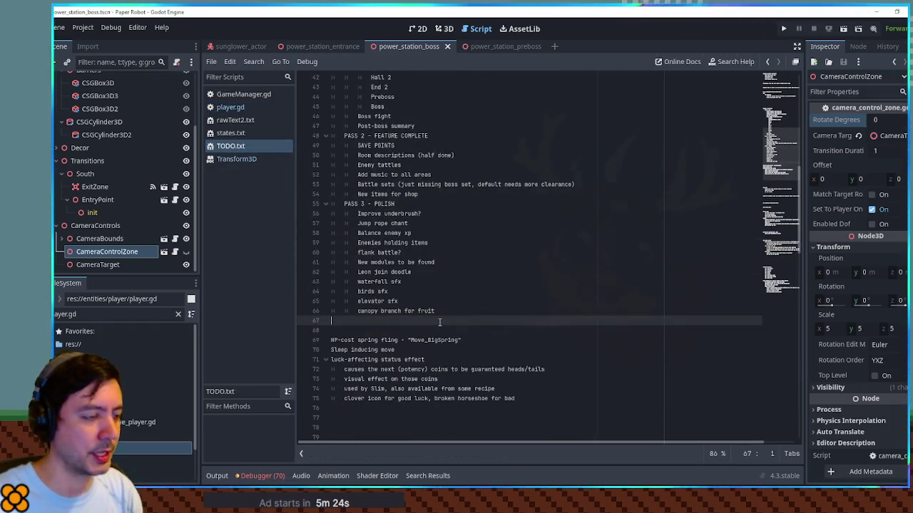
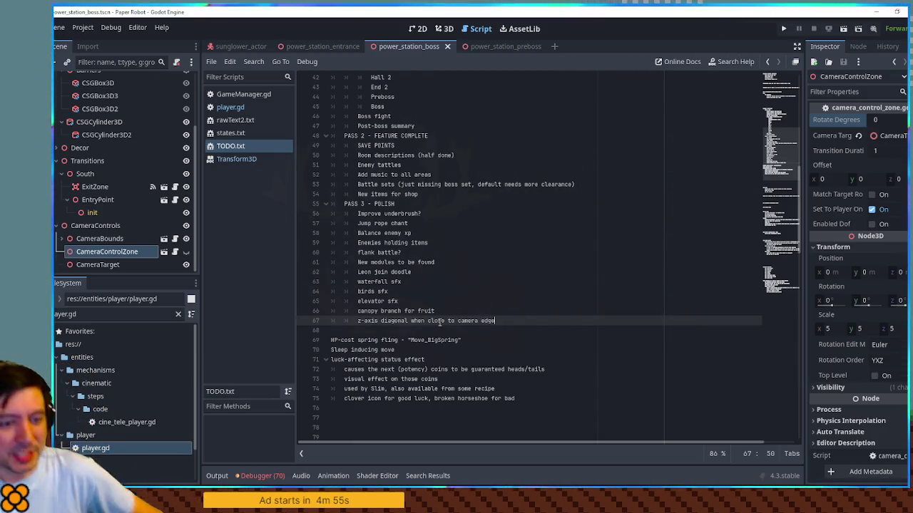
- Switch from Godot to the Krita canvas holding the layered game screenshots
key(alt+Tab)
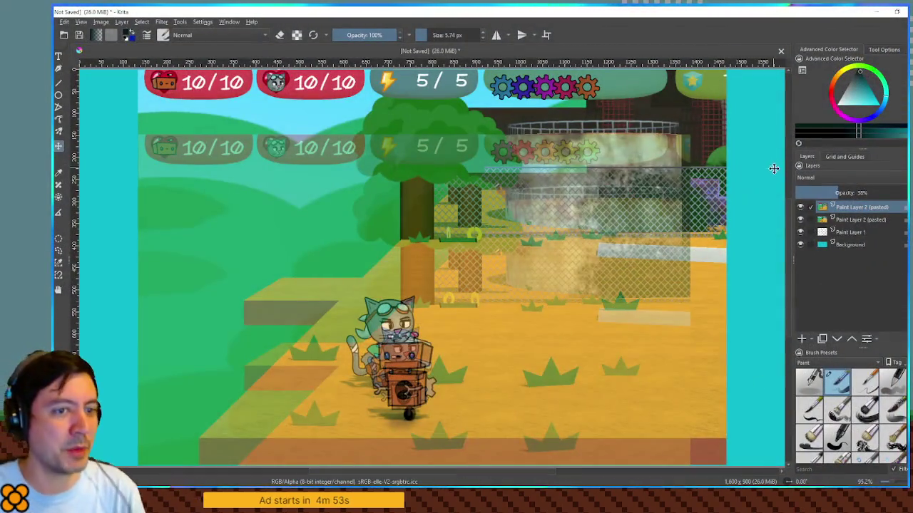
- Hide the faded overlay and draw a vertical guide down the right of the path on Paint Layer 2
click(799, 207)
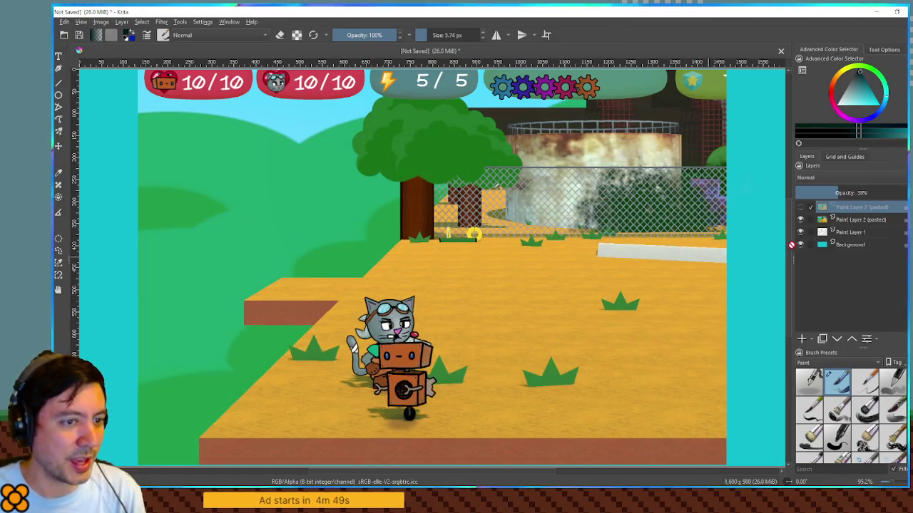
click(844, 220)
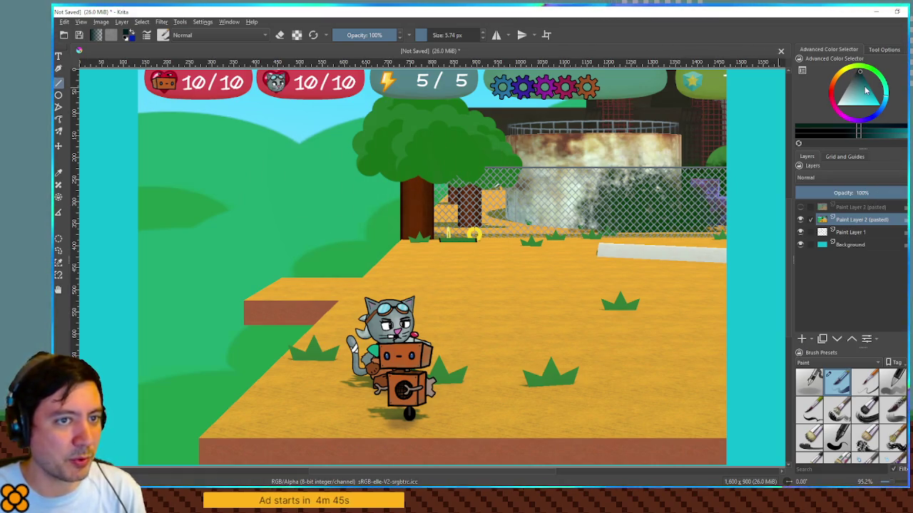
drag(408, 412, 412, 288)
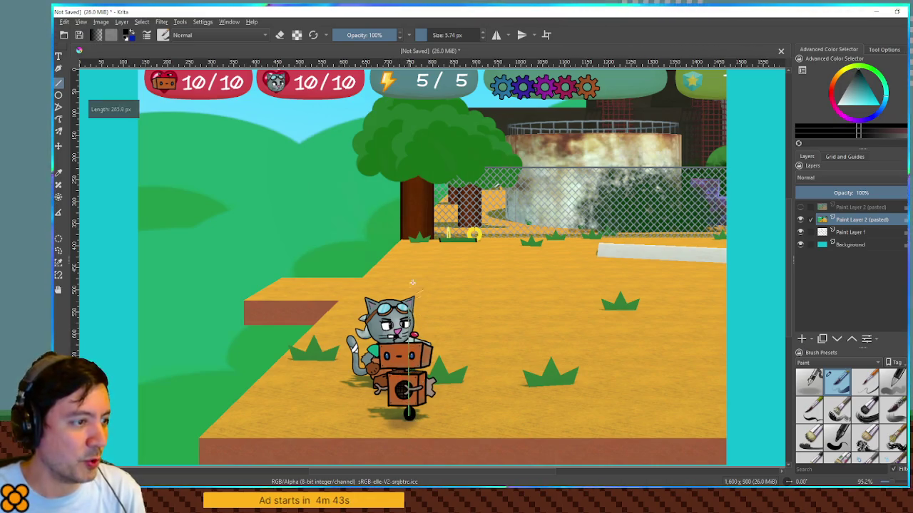
drag(411, 233, 411, 234)
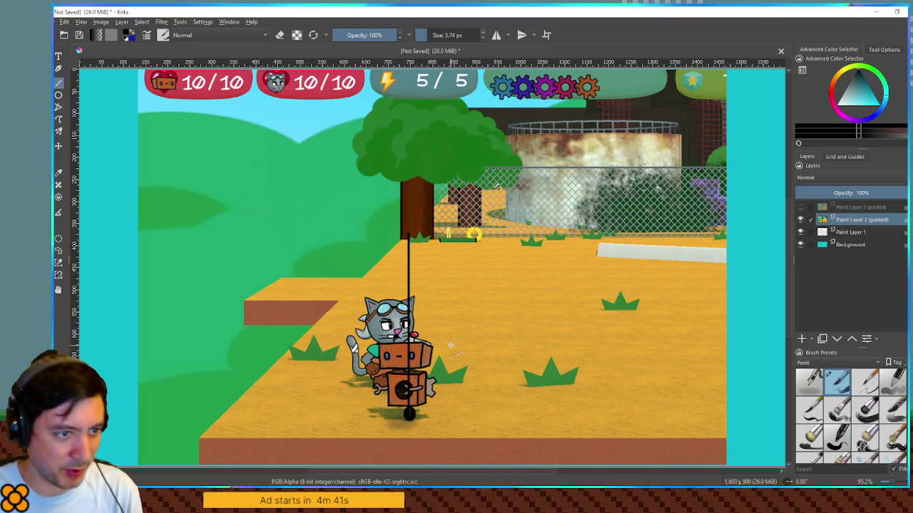
key(ctrl+z)
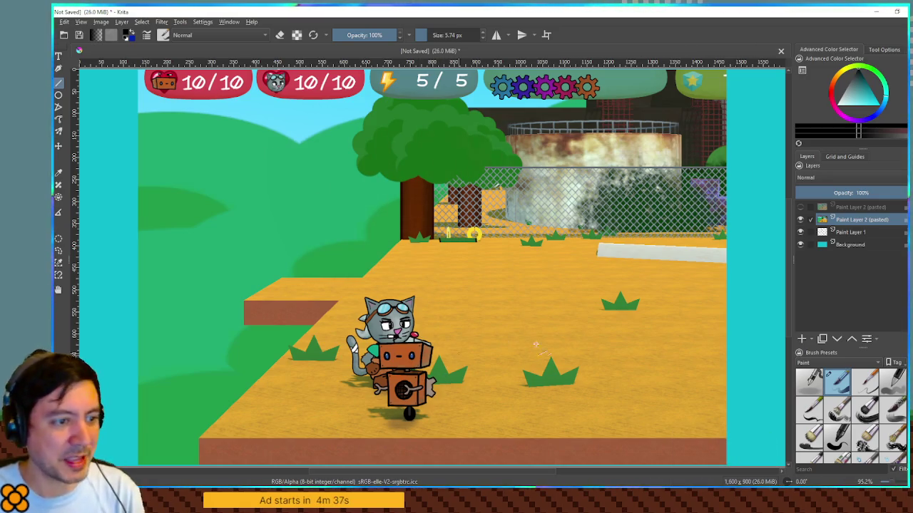
drag(582, 231, 593, 447)
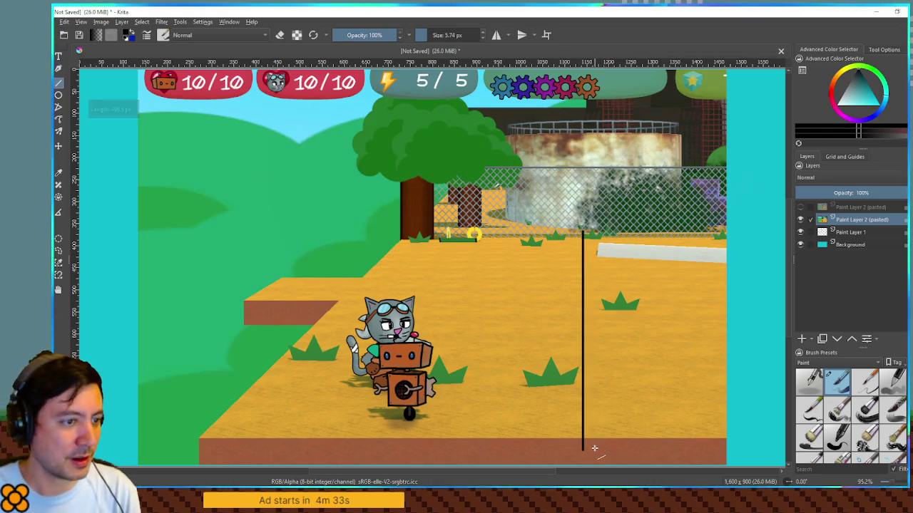
- Draw a vertical guide up from the unicycle base, then minimize Krita and run the game with F5
drag(413, 422, 478, 239)
key(ctrl+z)
drag(407, 422, 485, 240)
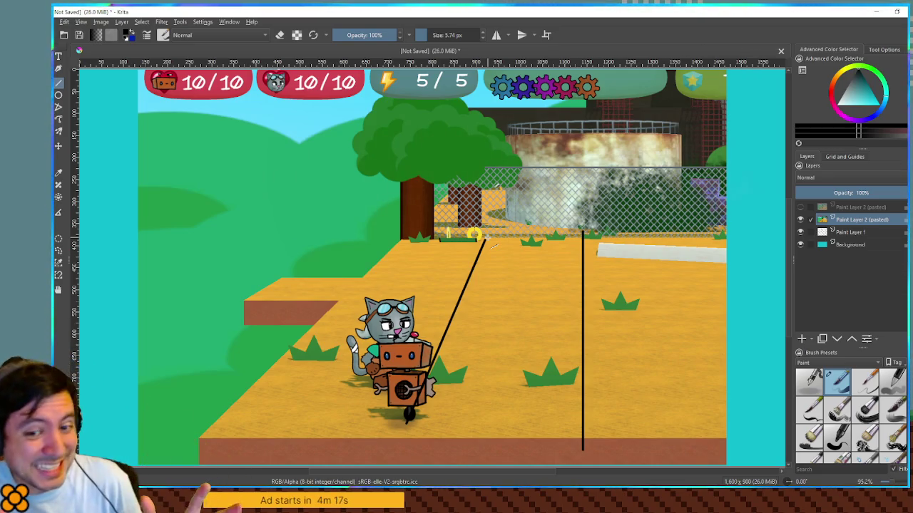
key(ctrl+z)
drag(410, 420, 422, 236)
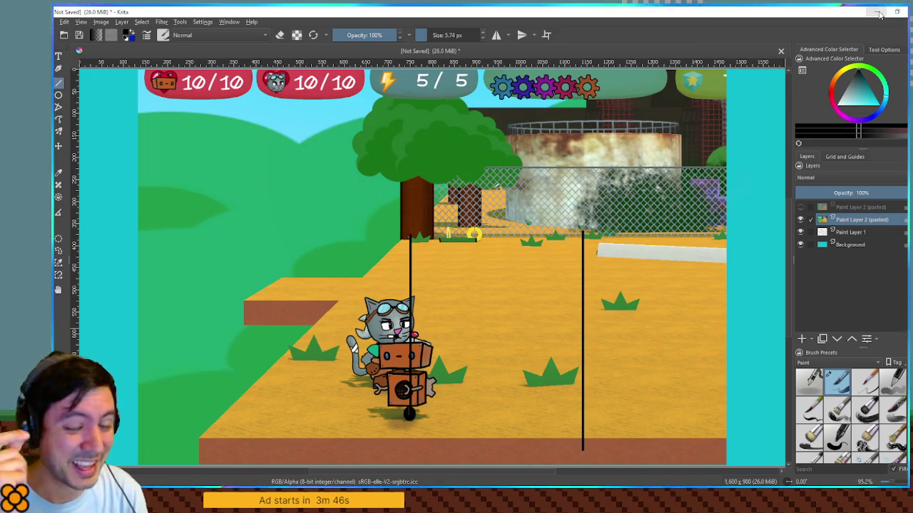
click(877, 13)
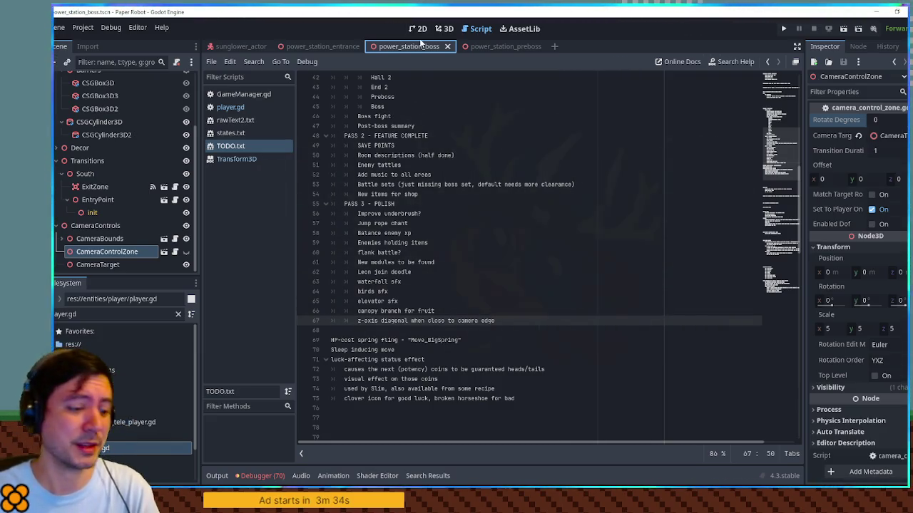
key(F5)
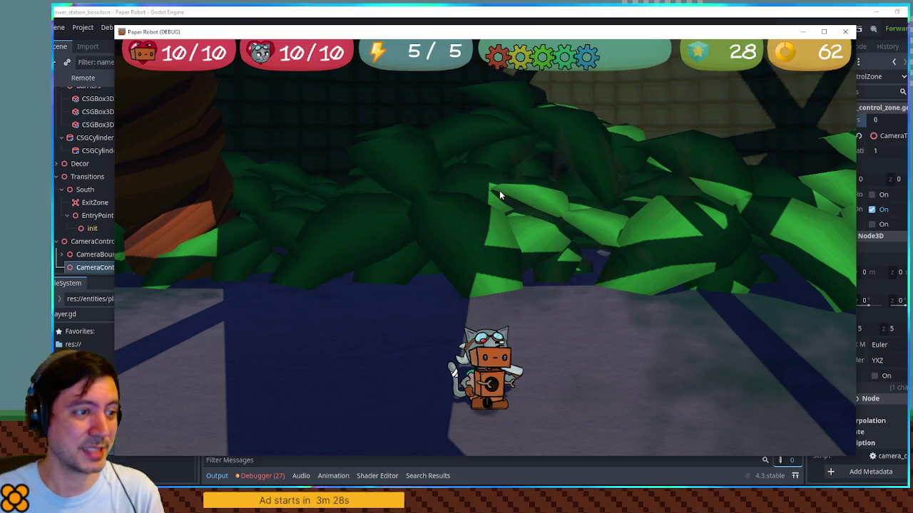
- Check the debug overlay's Item Menu and the Custom Battle Enemy 1 list, then close the game window
key(grave)
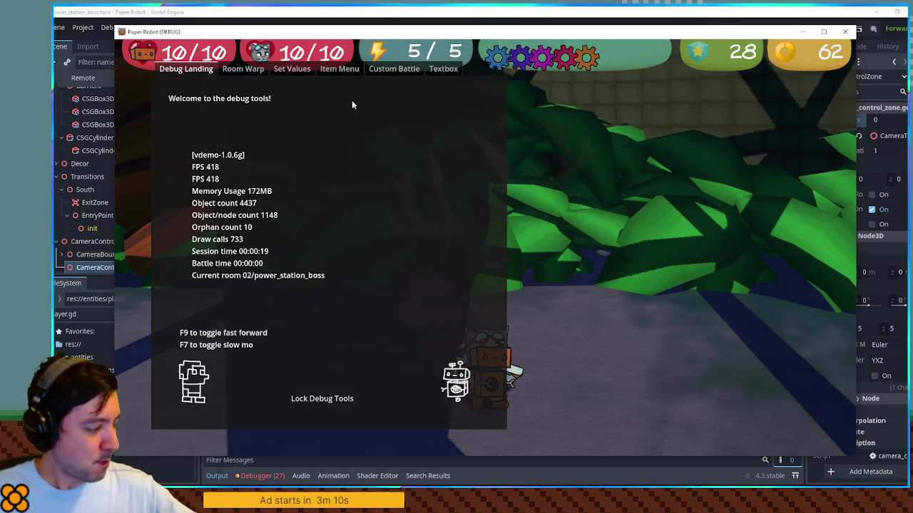
click(338, 68)
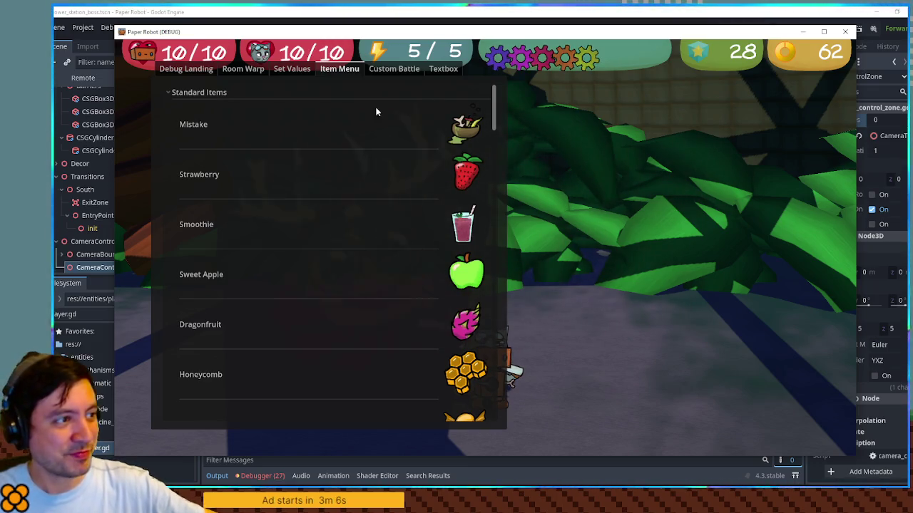
click(386, 69)
click(254, 112)
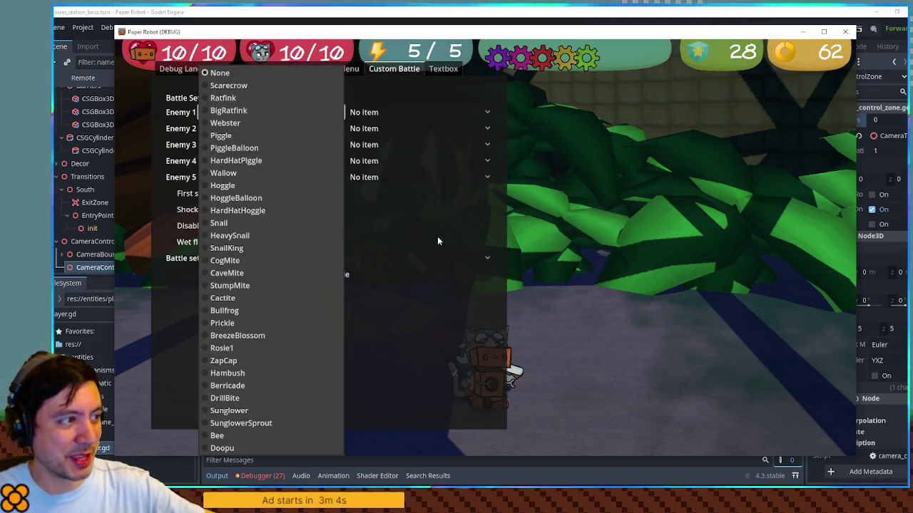
key(Escape)
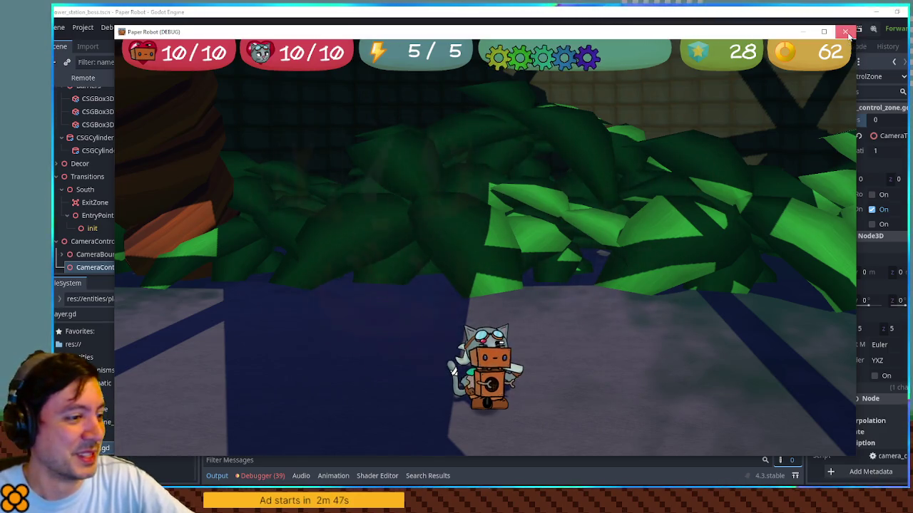
click(846, 32)
scroll(460, 171, up, 5)
scroll(464, 173, up, 5)
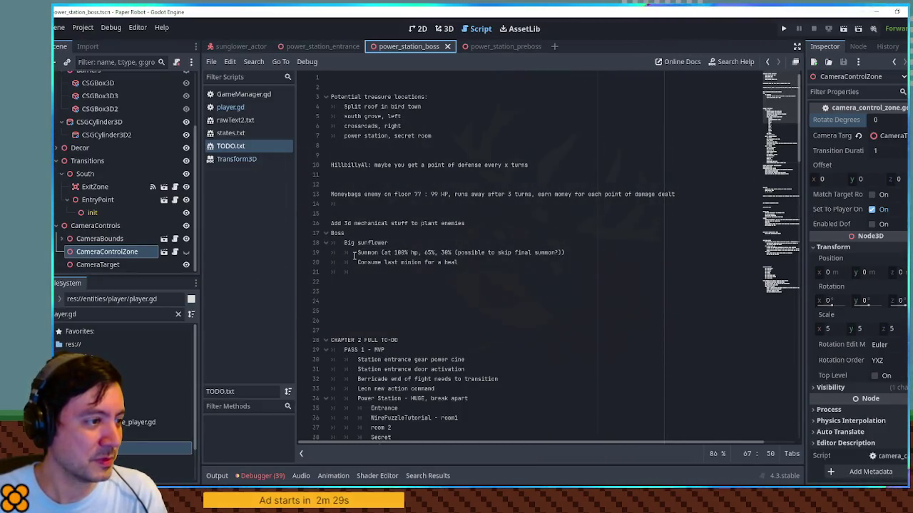
- Delete the 'Consume last minion for a heal' line under the Big sunflower boss
drag(353, 256, 568, 252)
click(568, 252)
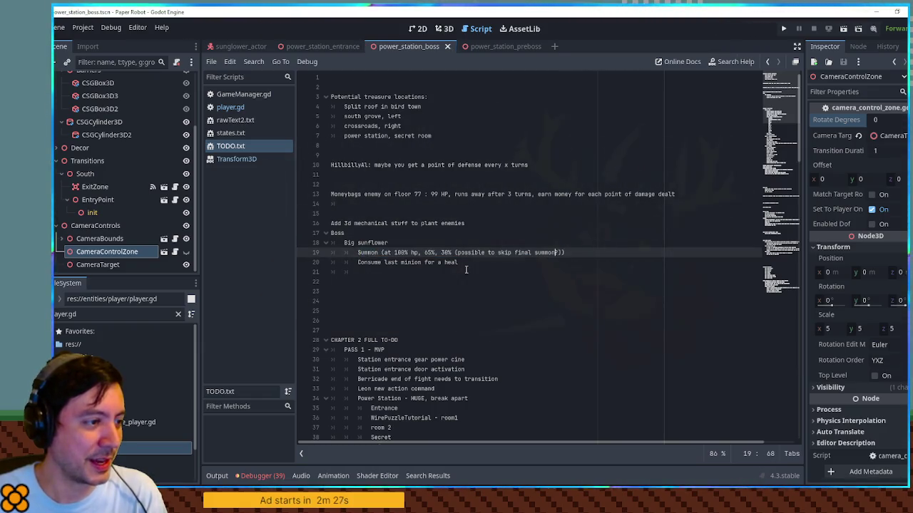
drag(356, 262, 579, 254)
click(581, 263)
key(BackSpace)
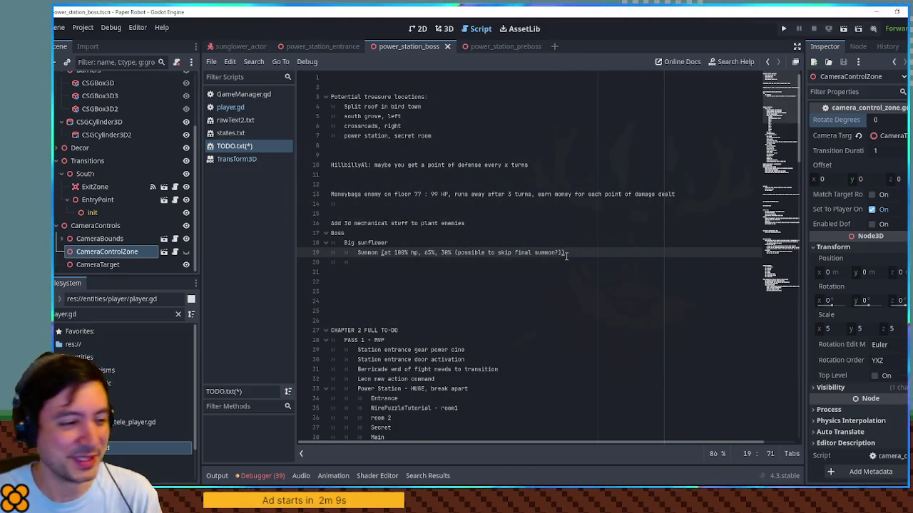
- Review the Power Station room list: WirePuzzleTutorial, Hall 1, Hall 2 and the Boss room
scroll(577, 253, down, 8)
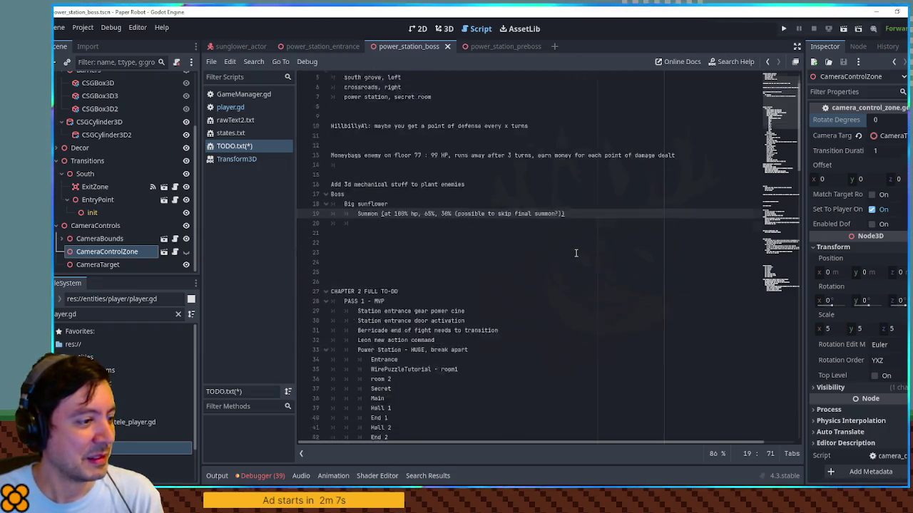
click(424, 261)
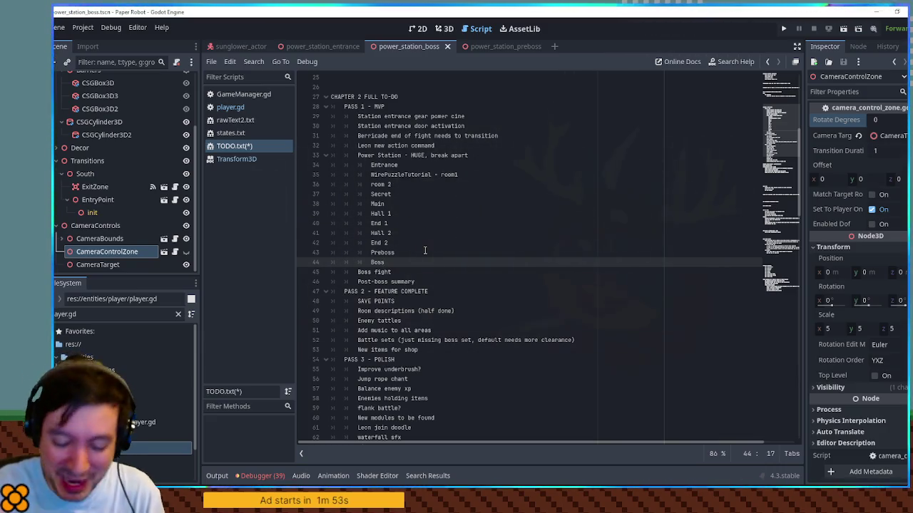
scroll(431, 252, down, 1)
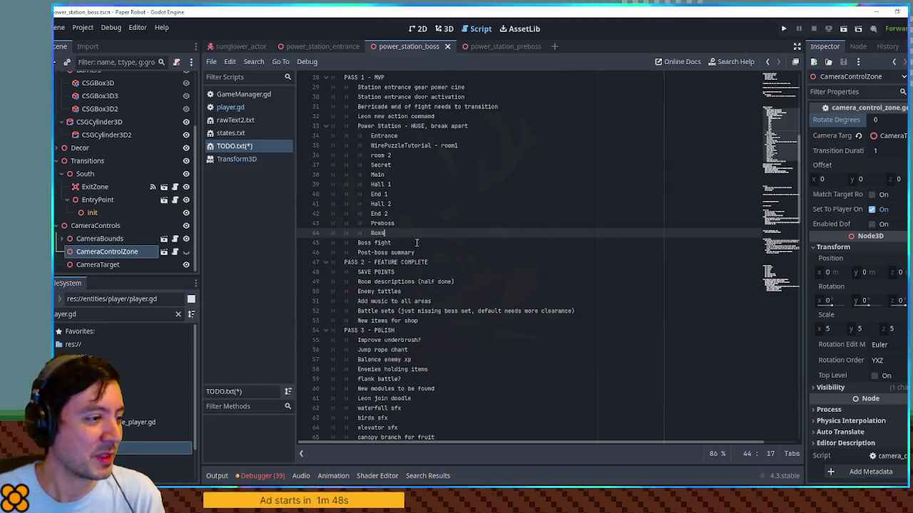
scroll(449, 243, up, 3)
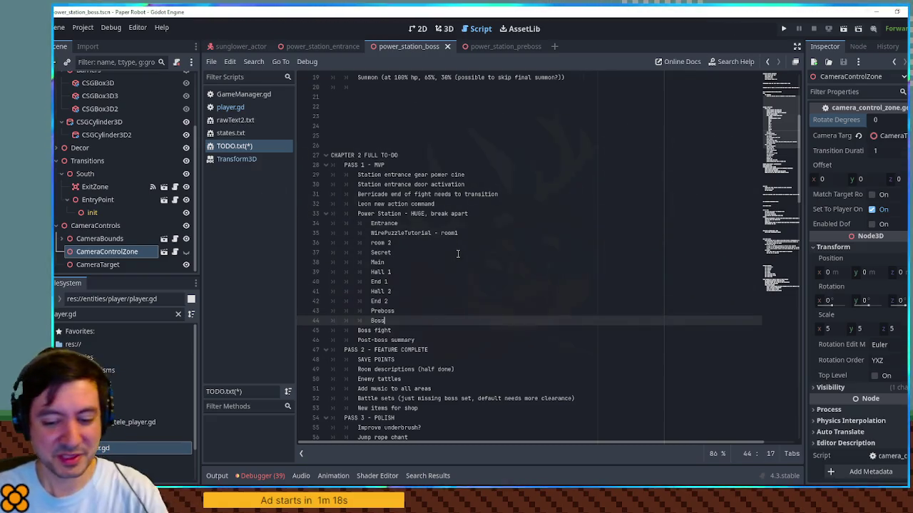
click(385, 274)
click(399, 234)
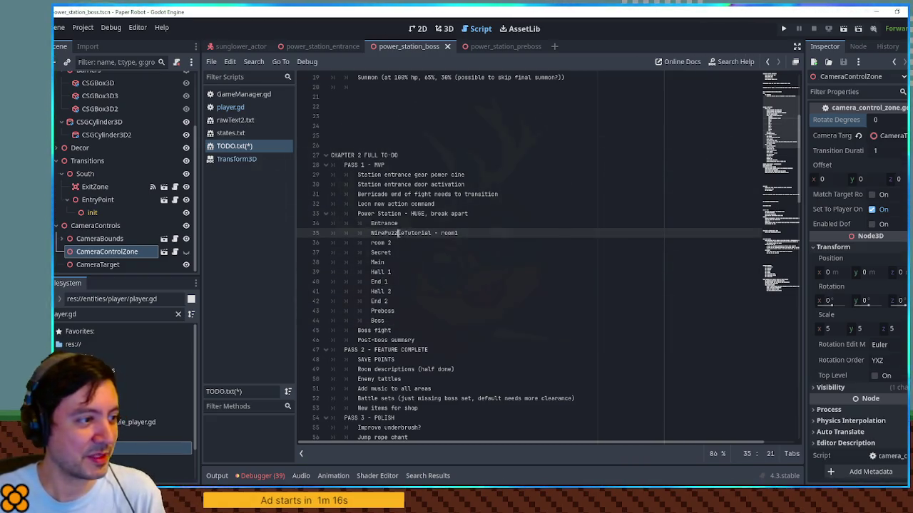
click(429, 249)
click(423, 261)
click(428, 273)
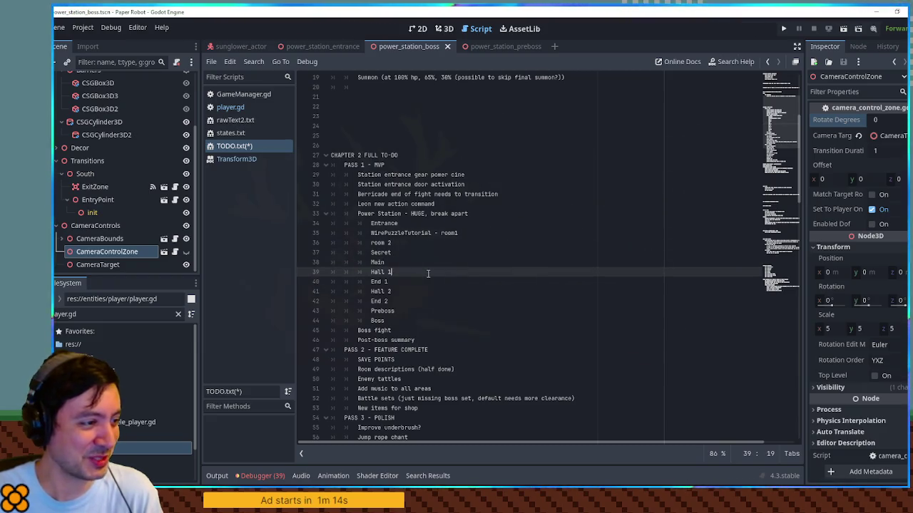
click(423, 291)
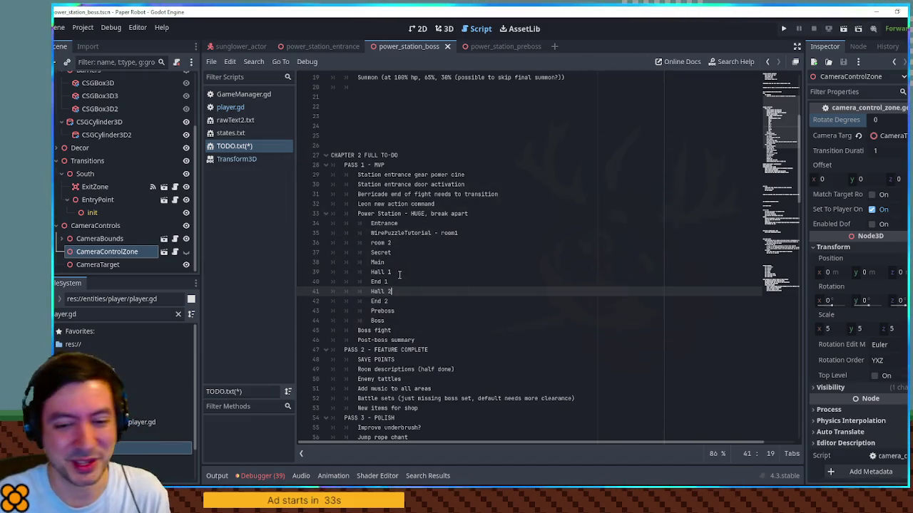
- Go to the end of the Boss line and select the SAVE POINTS item
scroll(399, 275, down, 4)
scroll(399, 275, up, 3)
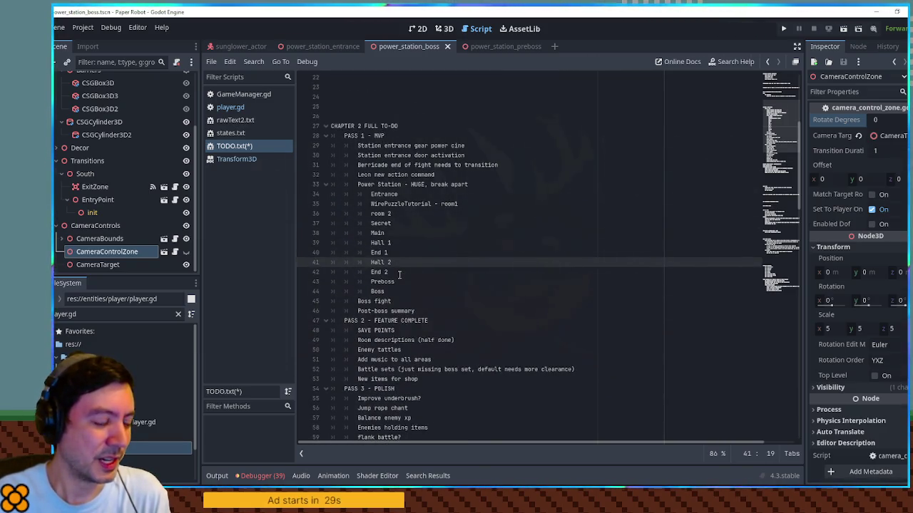
scroll(399, 275, down, 3)
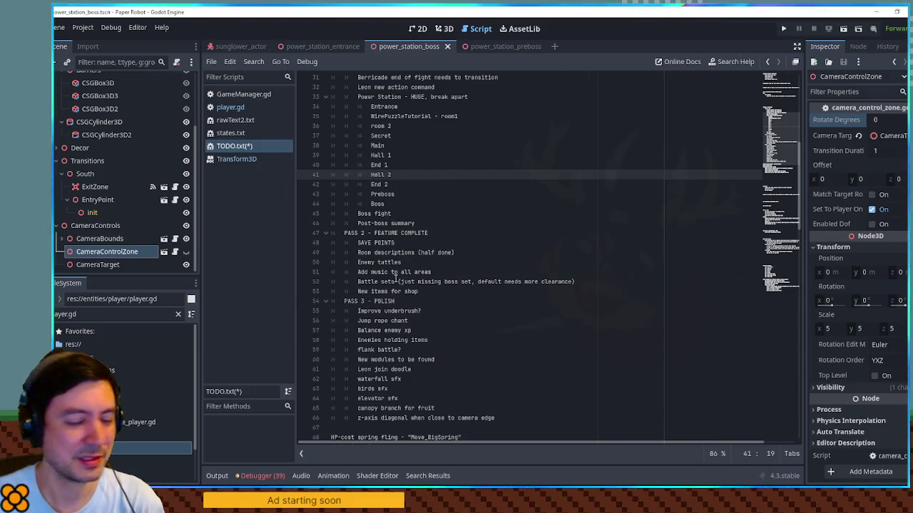
click(505, 206)
scroll(508, 208, up, 1)
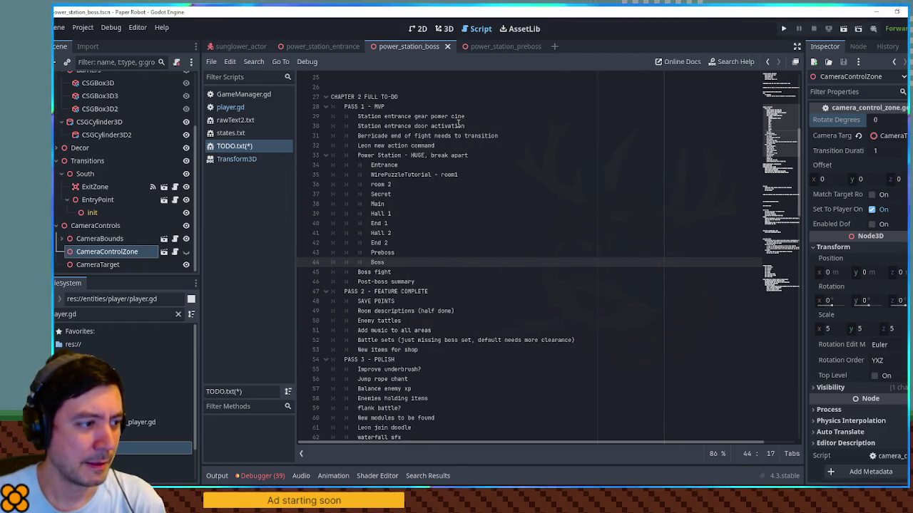
scroll(458, 124, down, 2)
click(365, 252)
drag(357, 242, 395, 242)
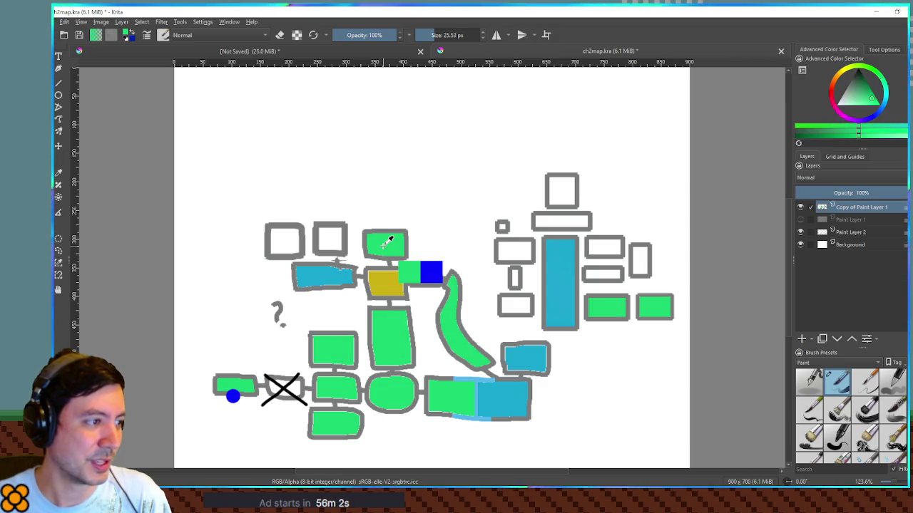
- Fill the yellow, blue and empty map rooms green, then sample blue from the existing dot
click(325, 276)
click(284, 241)
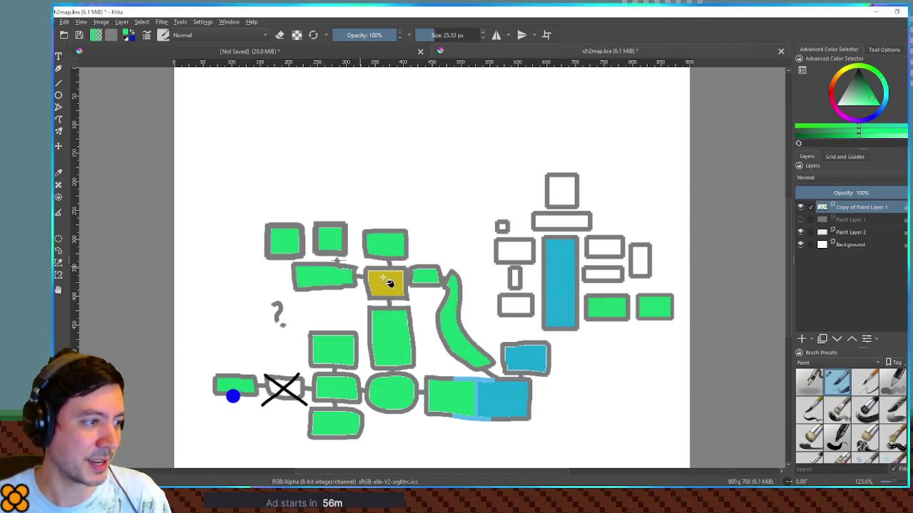
click(387, 279)
click(499, 399)
click(535, 365)
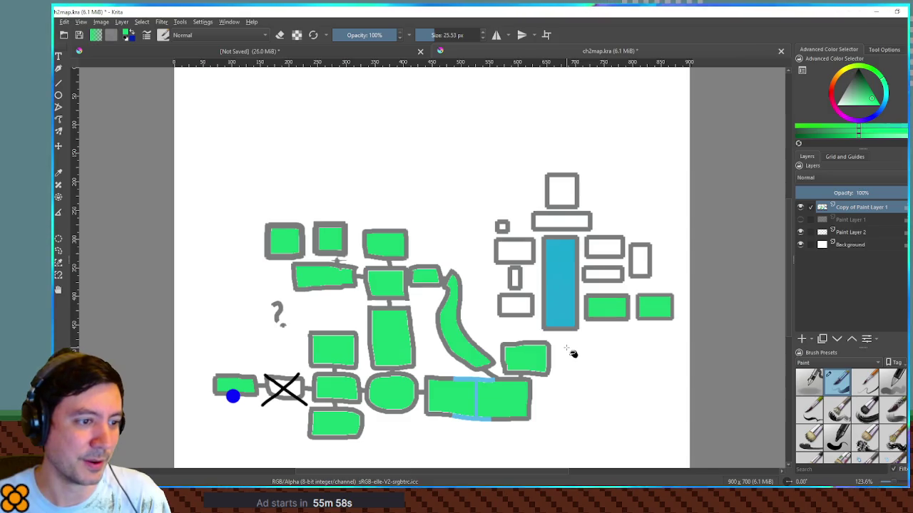
click(557, 293)
click(607, 248)
click(604, 274)
click(641, 262)
click(570, 225)
click(563, 194)
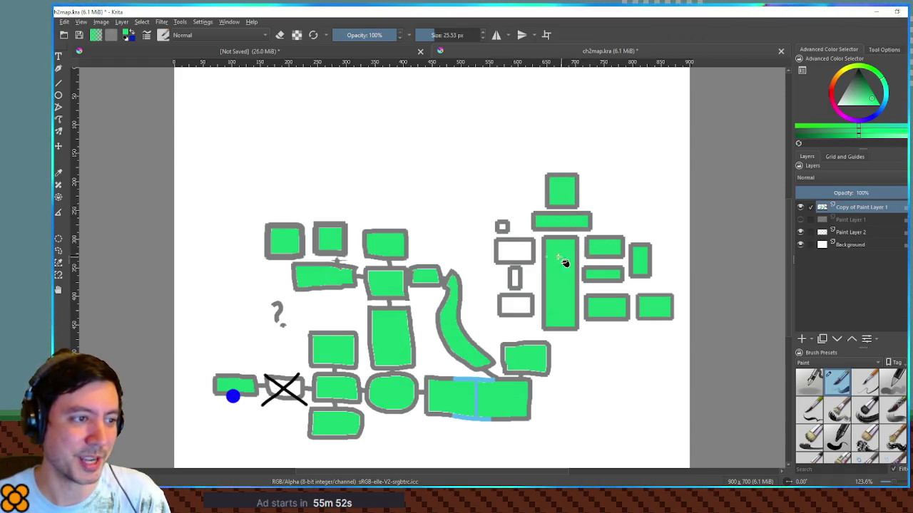
ctrl+click(233, 395)
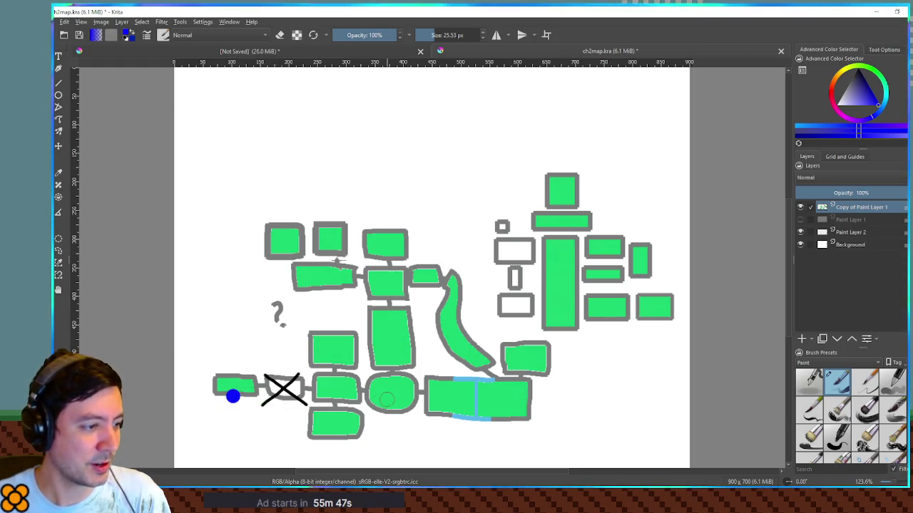
- Stamp blue dots on the middle-column room, the lower-right room and the wide room under the top-right square
click(396, 292)
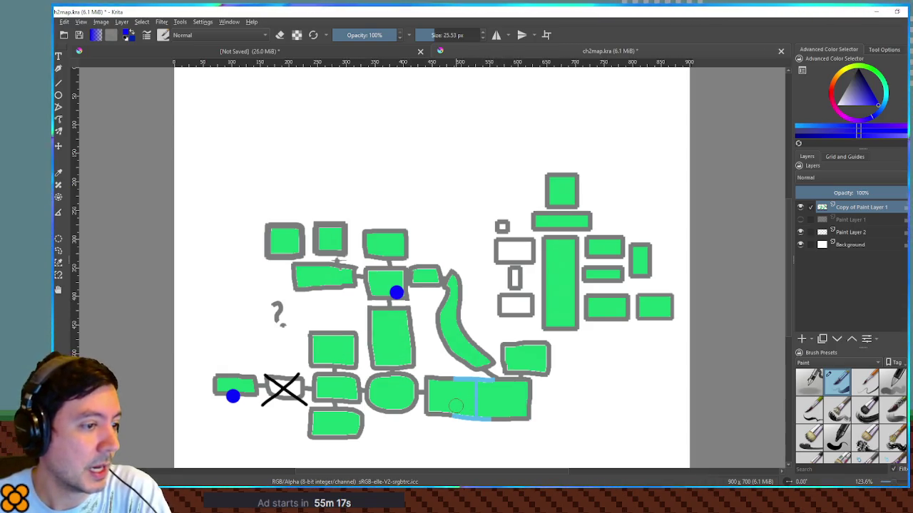
click(522, 366)
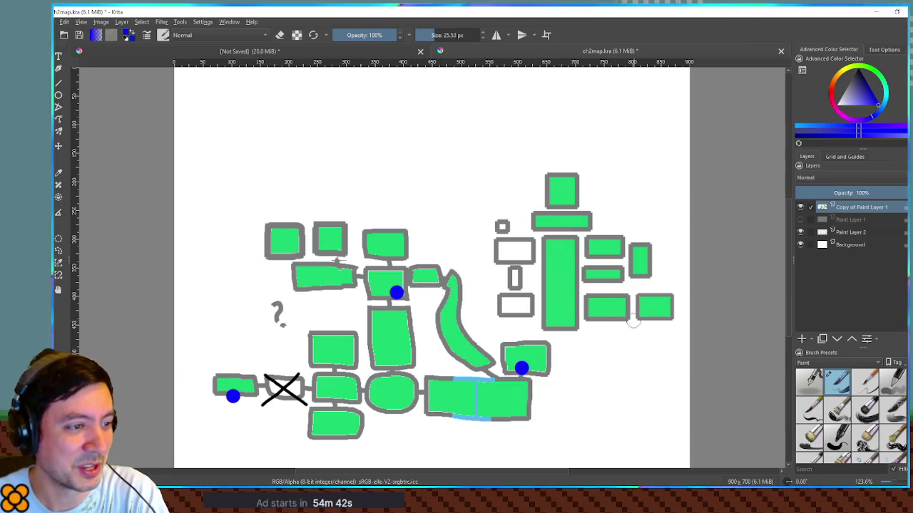
click(553, 224)
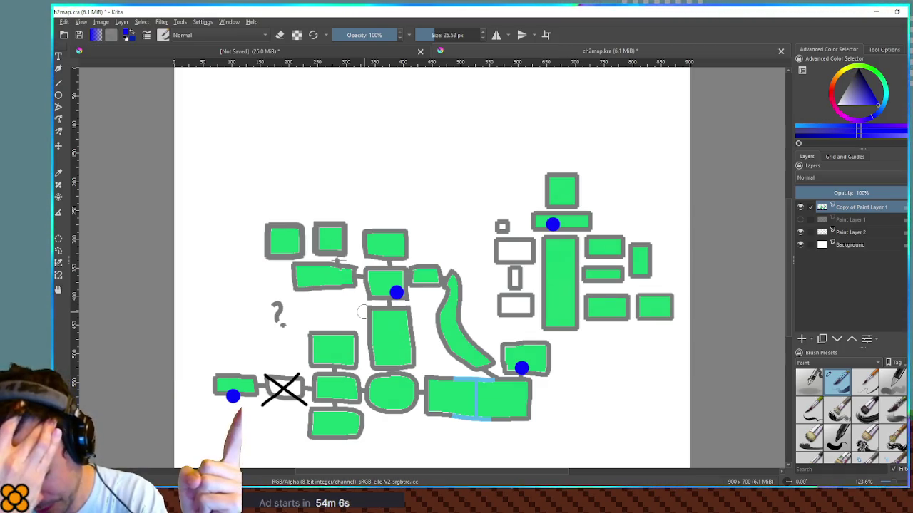
- Switch to the Godot editor to view the TODO list
key(alt+Tab)
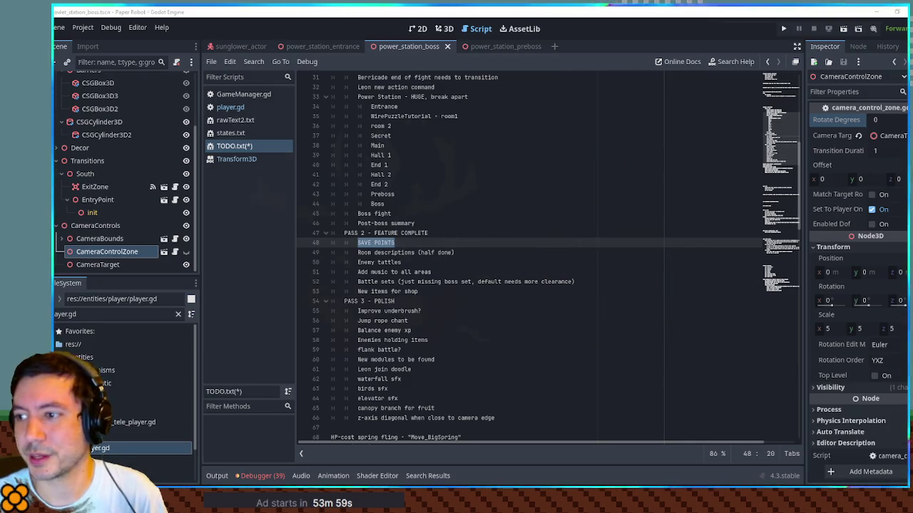
- Merge the map copy into Paint Layer 2, delete Paint Layer 1 and add an empty Paint Layer 3
key(alt+Tab)
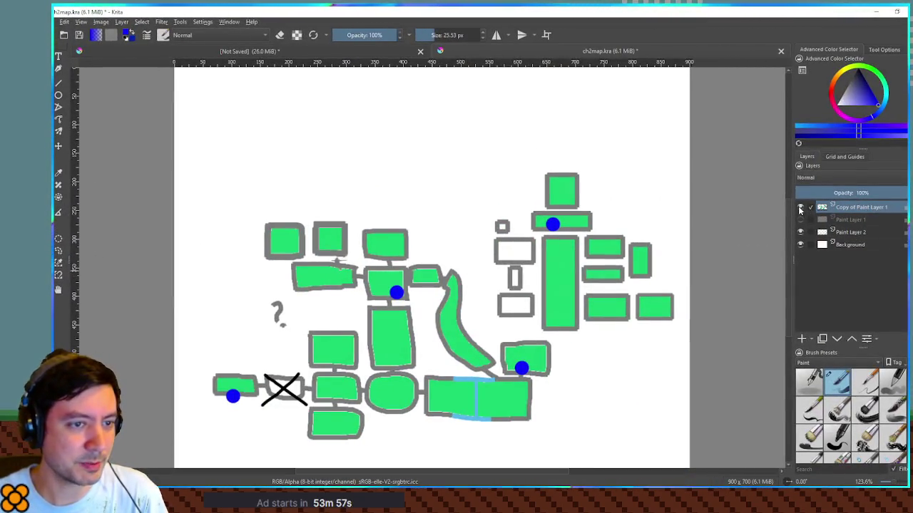
click(800, 208)
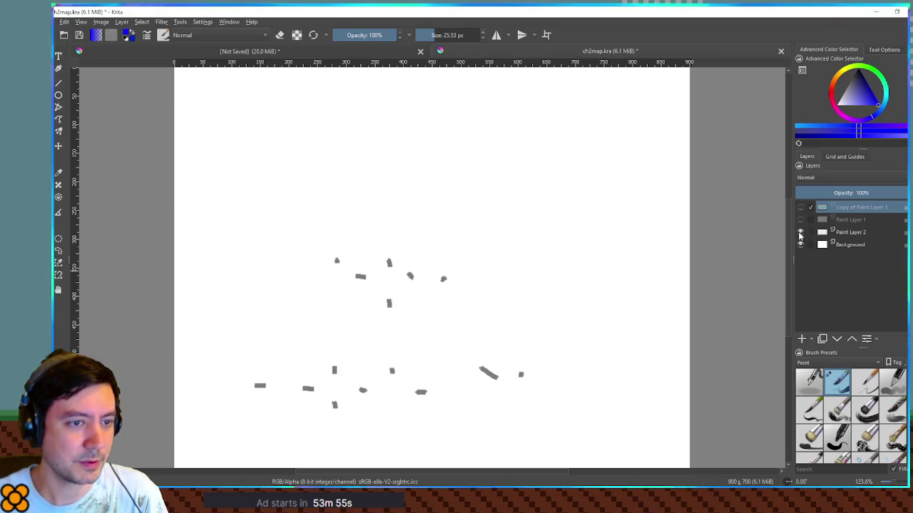
click(799, 208)
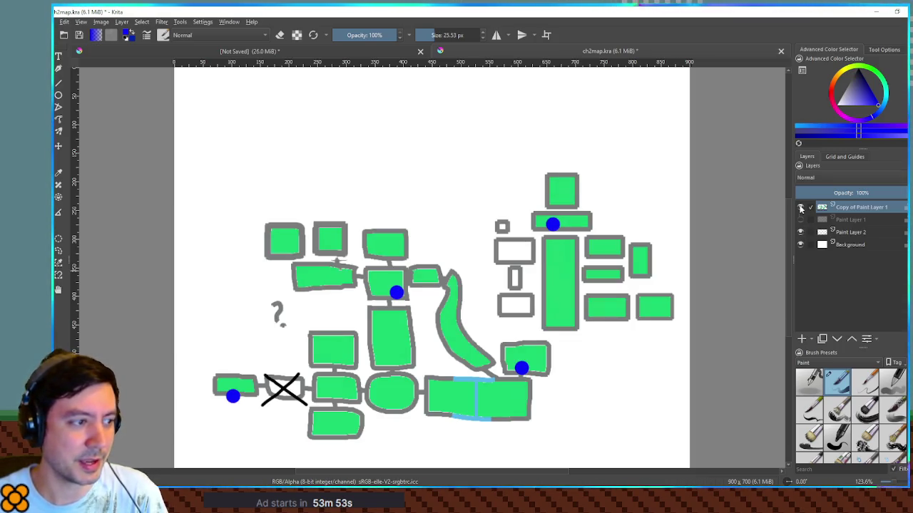
click(847, 234)
drag(847, 236, 844, 207)
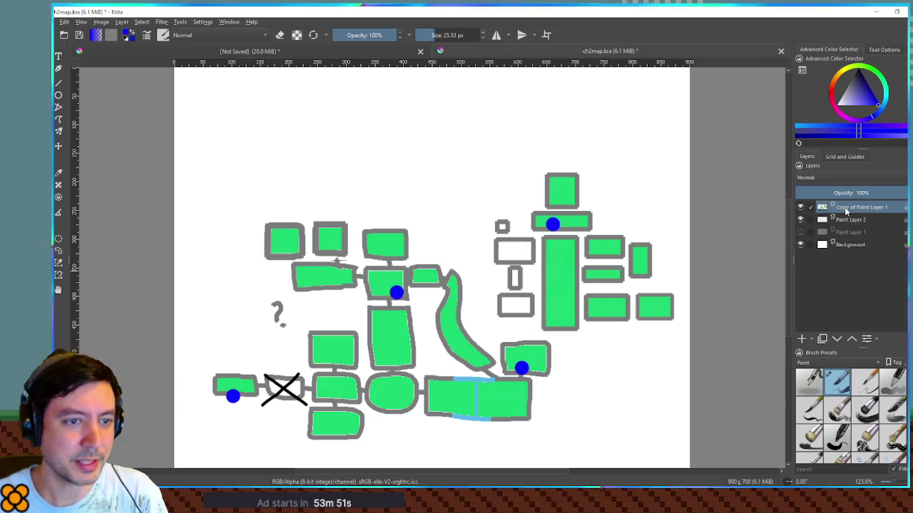
click(839, 220)
key(shift+Delete)
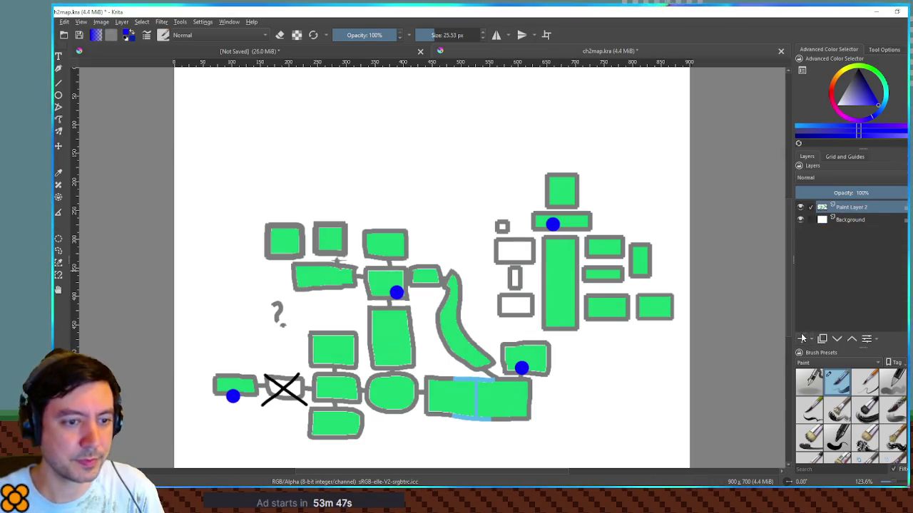
key(Insert)
- Sample grey from the map outlines, set the brush to 10 px and hide Paint Layer 2
ctrl+click(591, 216)
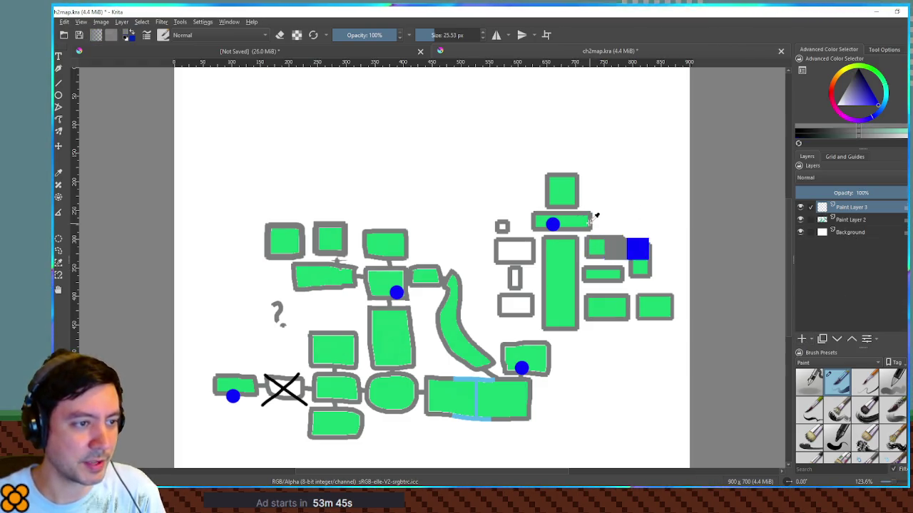
drag(333, 128, 385, 160)
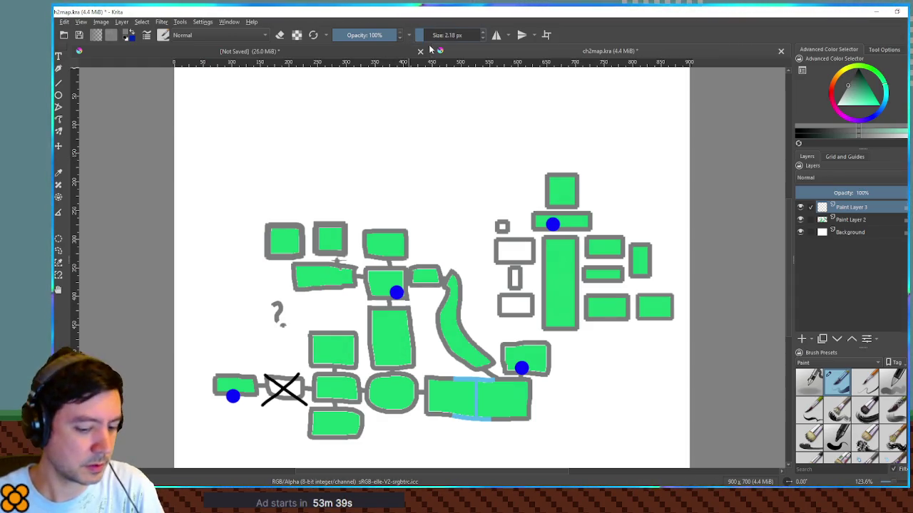
key(bracketleft)
key(bracketleft)
key(bracketleft)
mouse_move(293, 154)
mouse_down()
mouse_move(362, 196)
mouse_move(379, 185)
mouse_up()
key(ctrl+z)
key(bracketright)
key(bracketright)
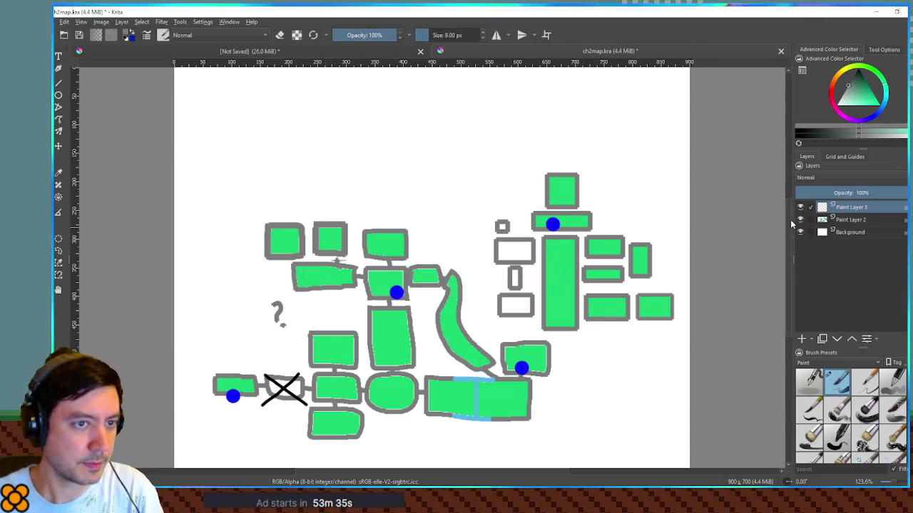
click(800, 219)
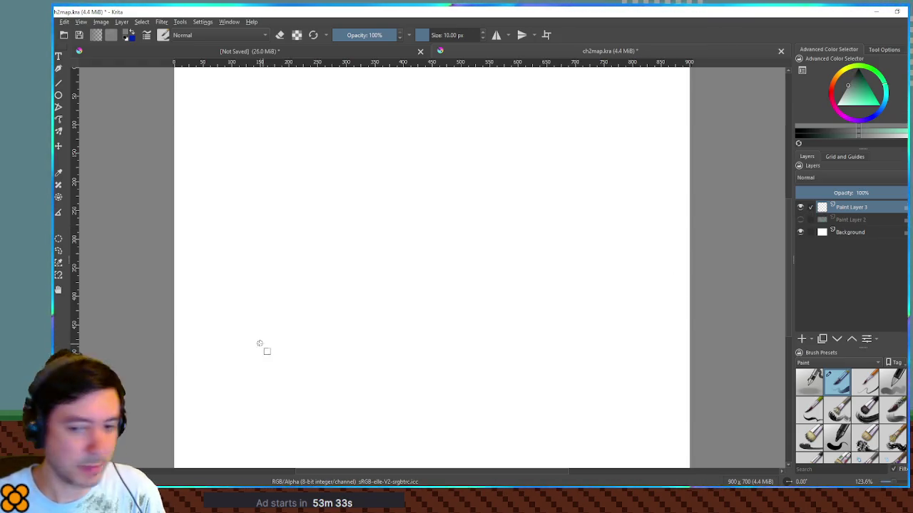
- Draw the bottom-row room boxes, a tall room above them and a small room to its left
mouse_move(201, 378)
mouse_down()
mouse_move(245, 407)
mouse_move(241, 400)
mouse_move(302, 407)
mouse_up()
drag(263, 361, 355, 401)
drag(353, 367, 403, 401)
drag(386, 357, 424, 297)
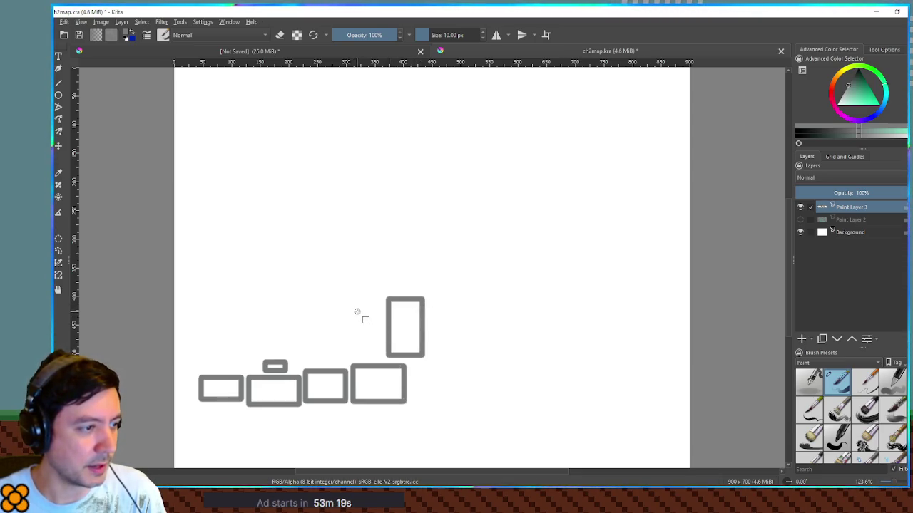
drag(348, 308, 380, 332)
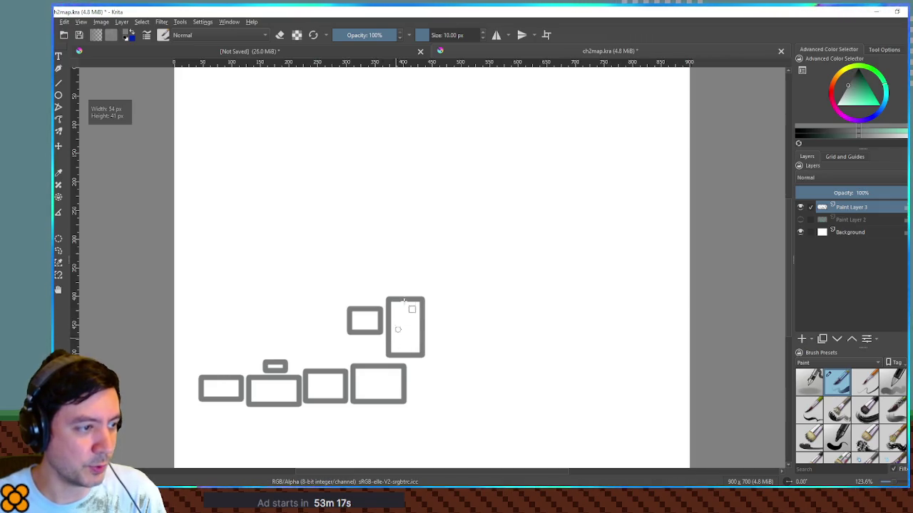
- Stack wide rooms and a small square room up the middle tower
mouse_move(398, 293)
mouse_down()
mouse_move(440, 228)
mouse_move(469, 227)
mouse_up()
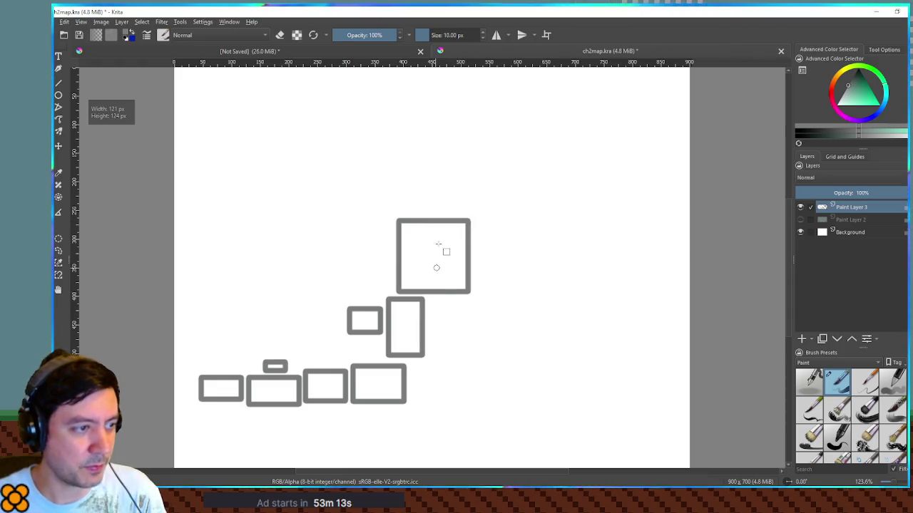
key(ctrl+z)
drag(397, 289, 472, 243)
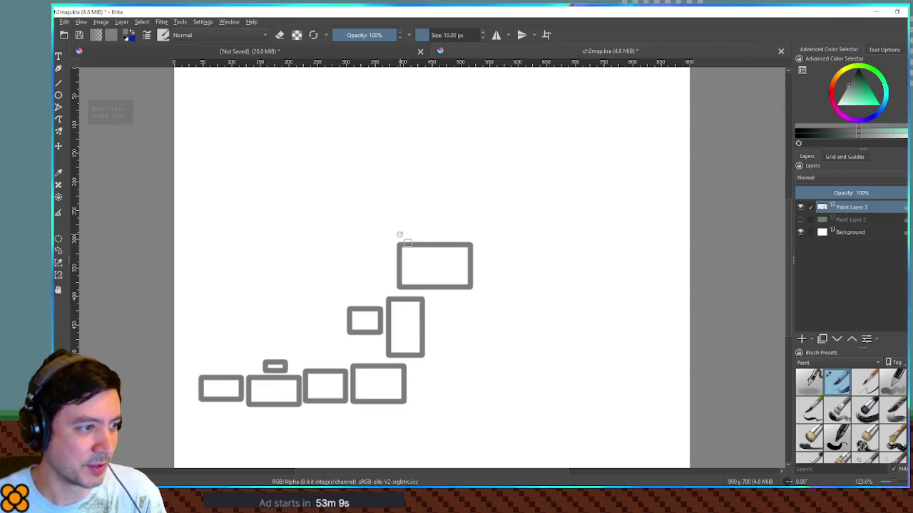
drag(390, 239, 407, 205)
drag(412, 202, 487, 155)
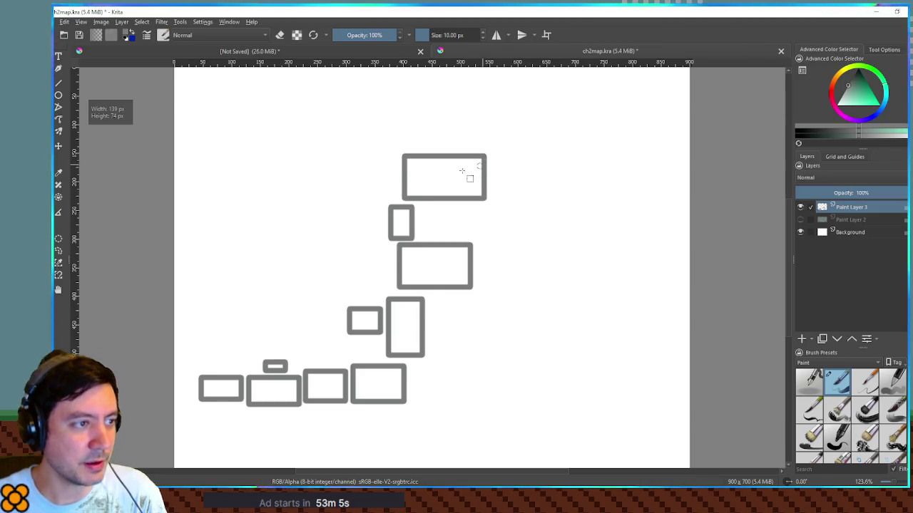
key(ctrl+z)
drag(400, 200, 465, 169)
mouse_move(406, 146)
mouse_down()
mouse_move(427, 166)
mouse_move(454, 166)
mouse_up()
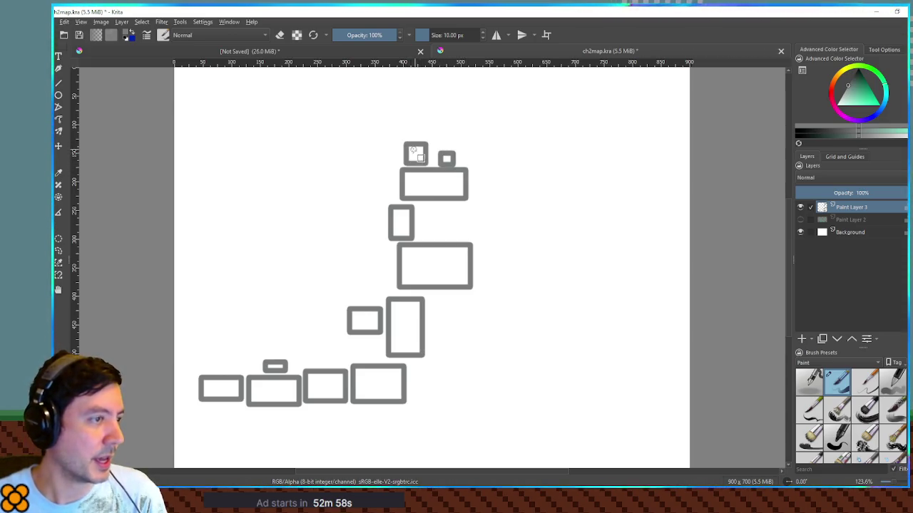
- Top the tower with small rooms and a tall room, add connecting lines and a large bottom-right room
drag(393, 128, 420, 139)
mouse_move(361, 140)
mouse_down()
mouse_move(387, 96)
mouse_move(452, 107)
mouse_up()
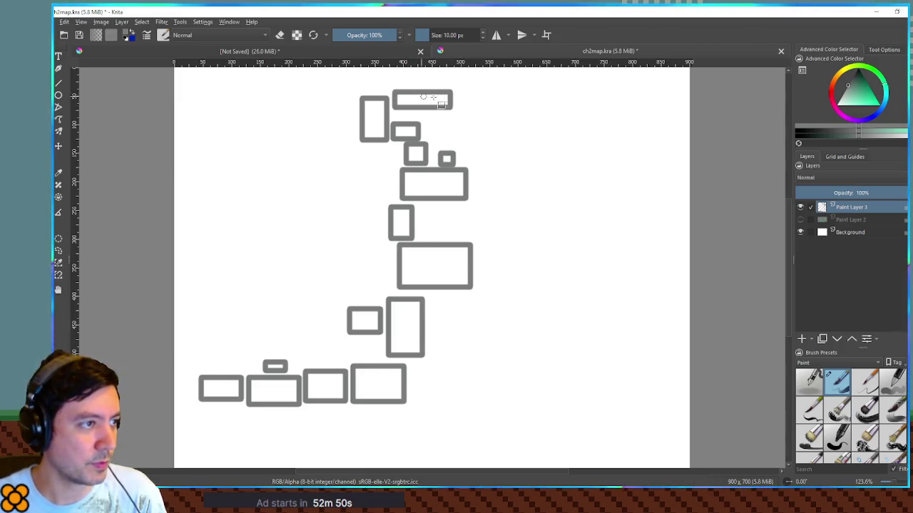
drag(461, 94, 484, 163)
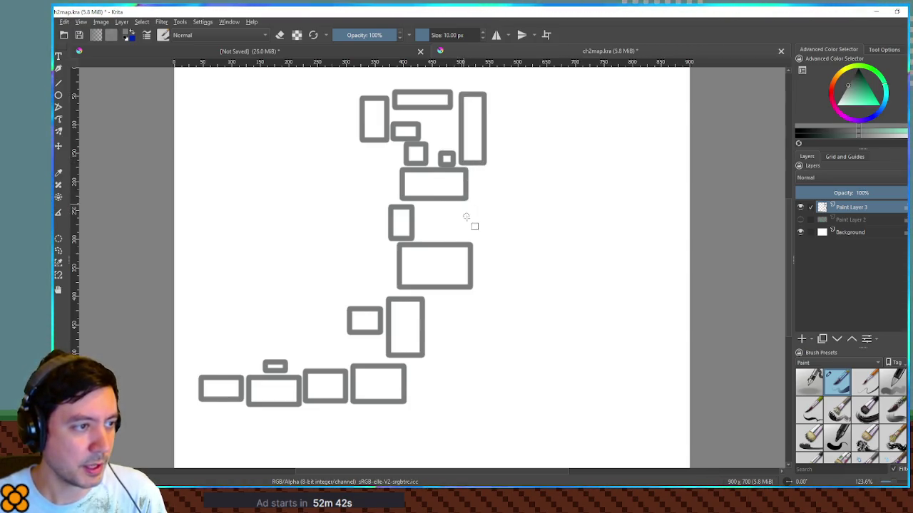
drag(460, 203, 460, 244)
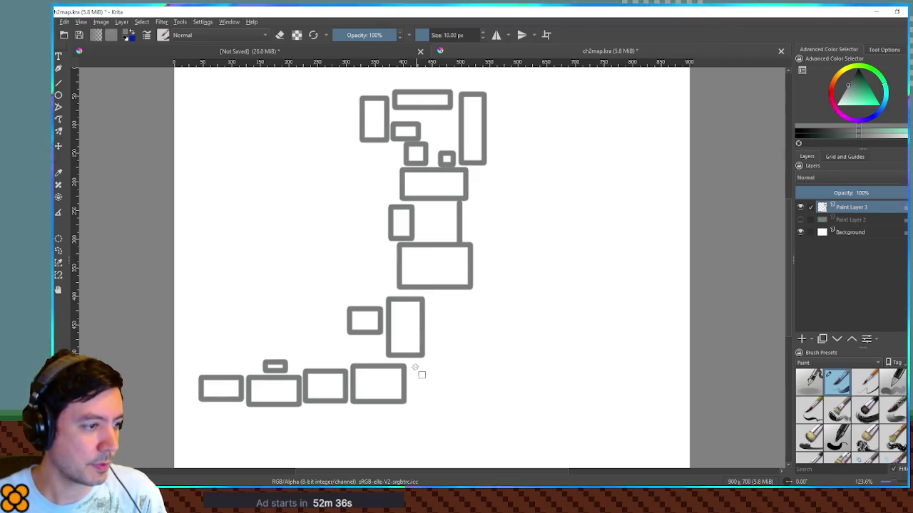
drag(410, 369, 506, 408)
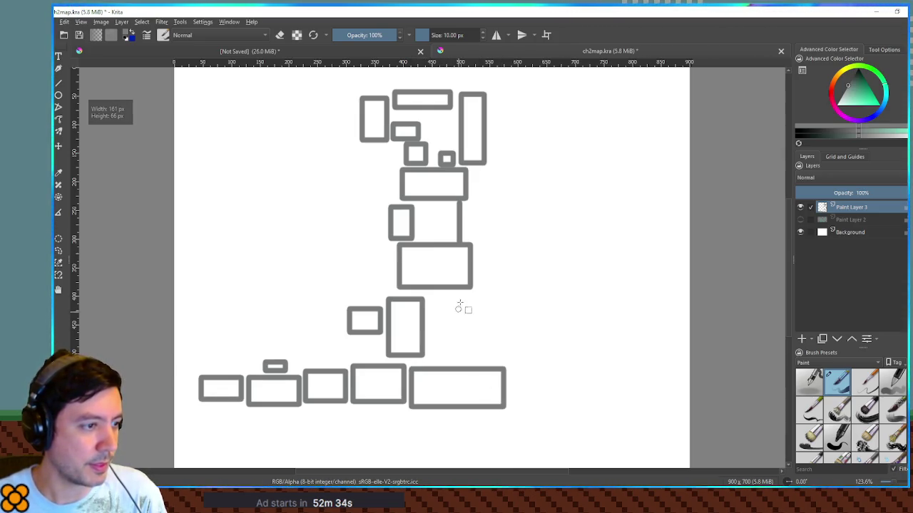
drag(461, 288, 461, 369)
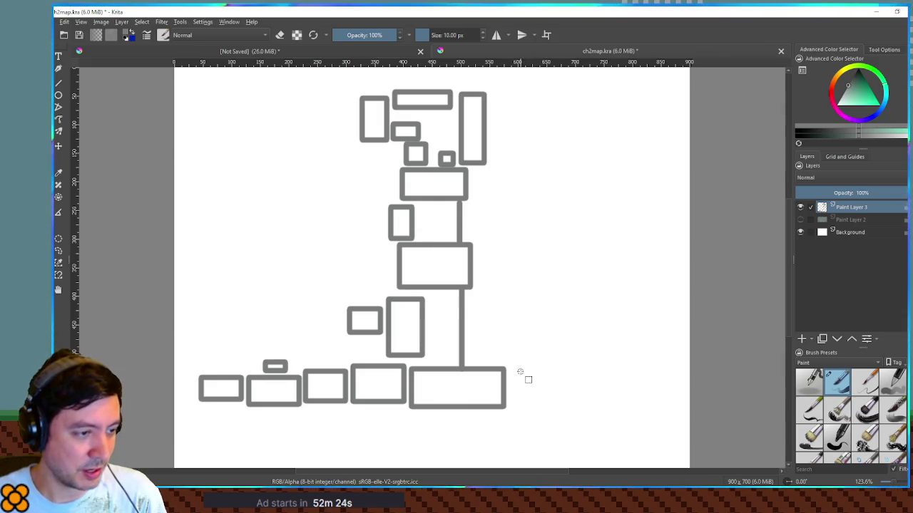
- Extend the bottom row with two rooms and add a square and a narrow room above its right end
drag(511, 371, 556, 404)
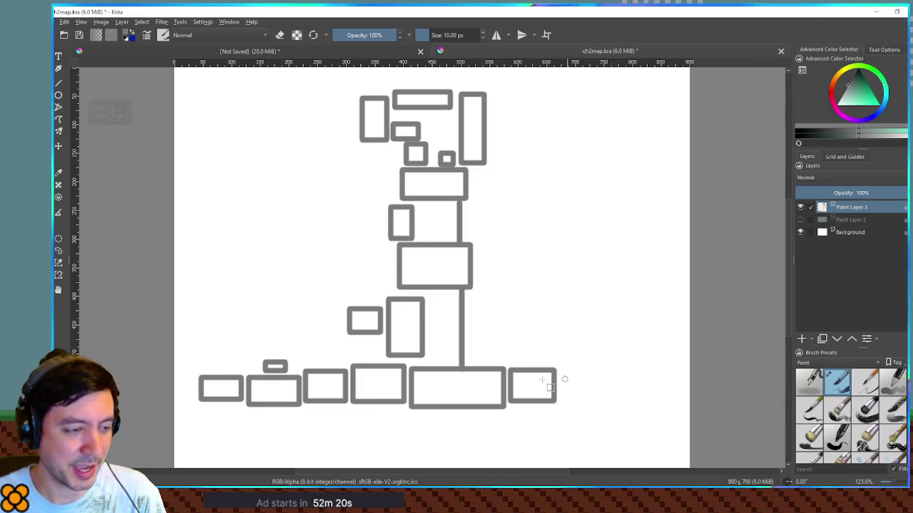
drag(564, 364, 631, 404)
drag(548, 305, 594, 355)
mouse_move(605, 322)
mouse_down()
mouse_move(623, 358)
mouse_move(632, 354)
mouse_up()
key(ctrl+z)
key(ctrl+z)
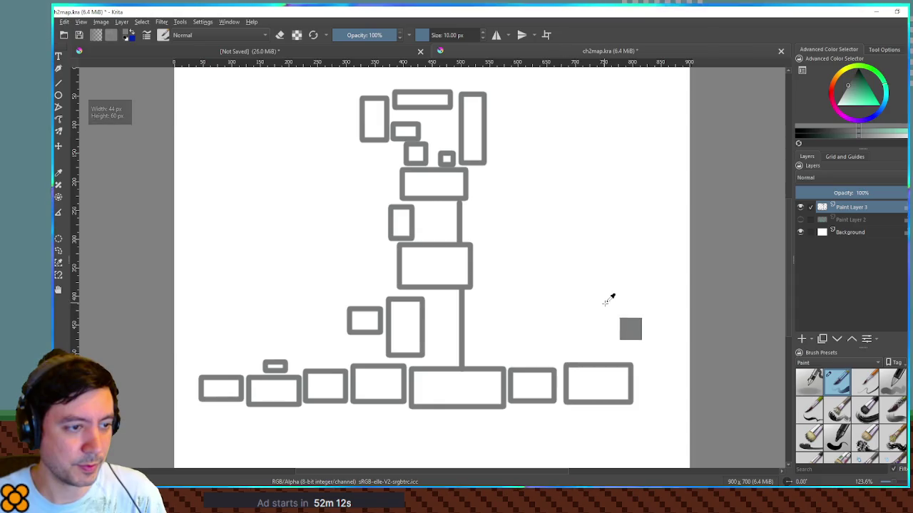
drag(556, 312, 605, 359)
drag(611, 312, 635, 357)
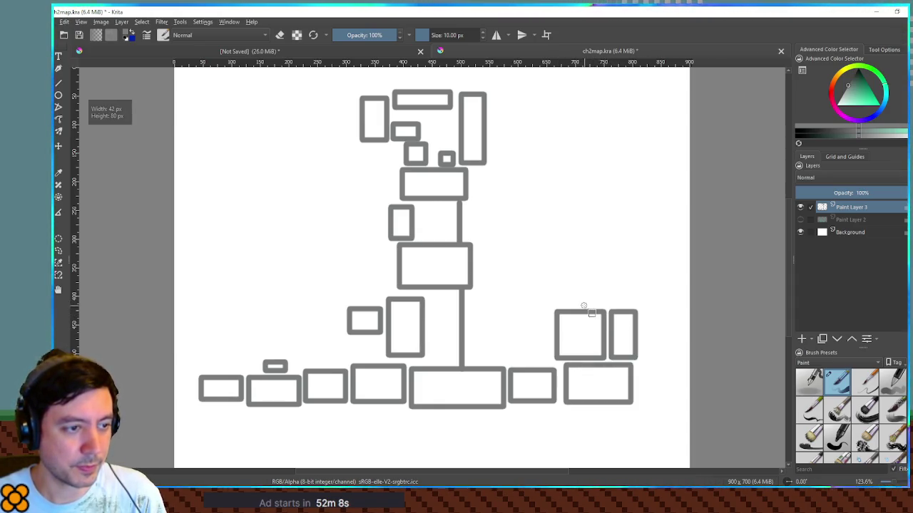
- Add upper and left rooms to the right cluster, then show the old map layer for comparison
drag(593, 304, 638, 286)
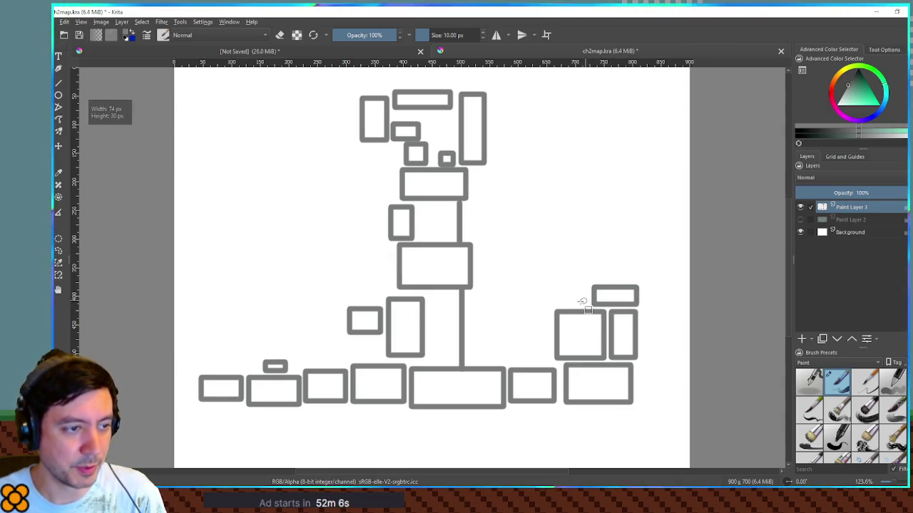
drag(569, 305, 591, 260)
drag(552, 294, 516, 359)
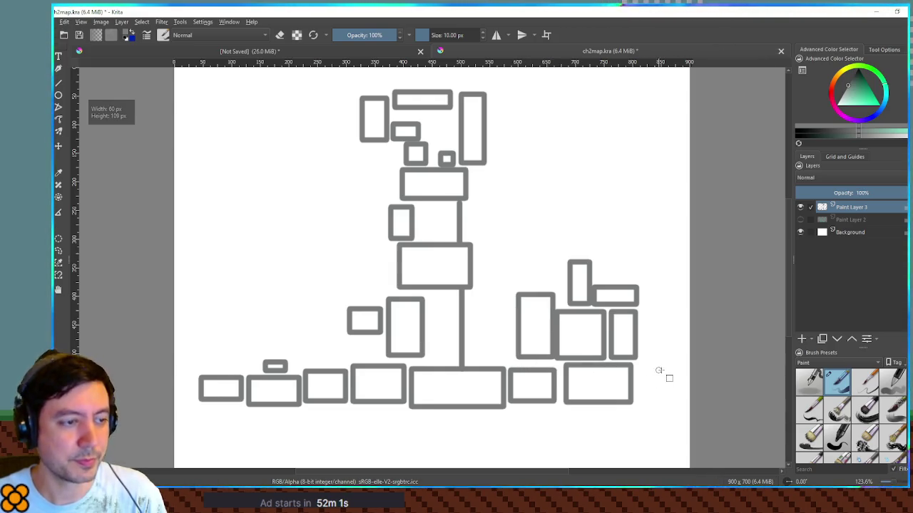
key(ctrl+z)
drag(514, 298, 553, 360)
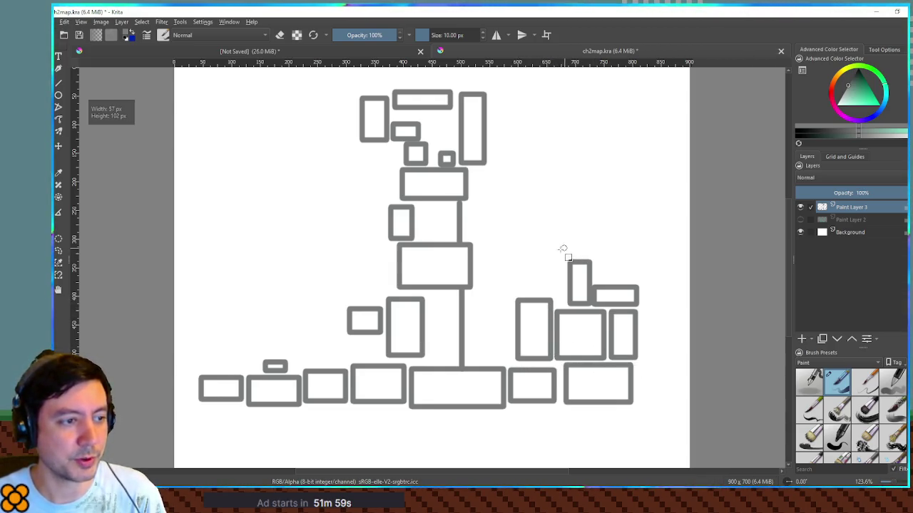
drag(571, 243, 619, 264)
key(ctrl+z)
drag(547, 228, 609, 257)
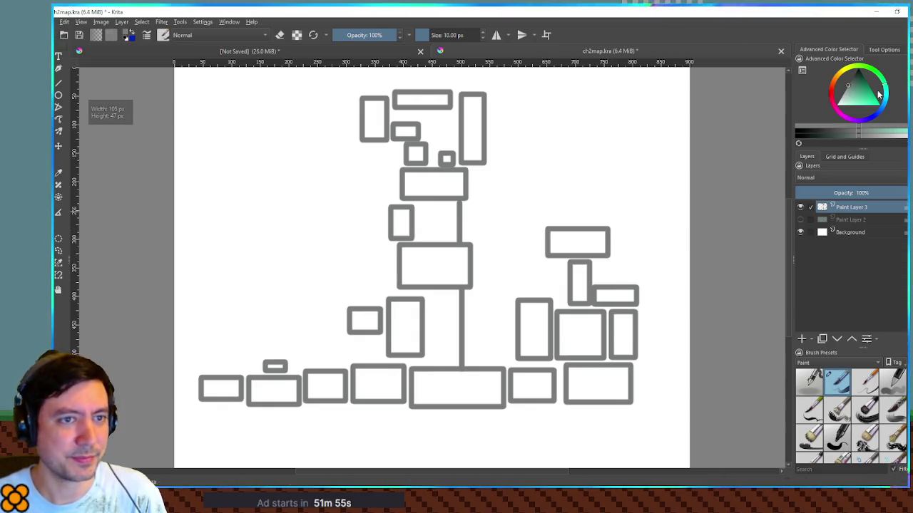
click(800, 219)
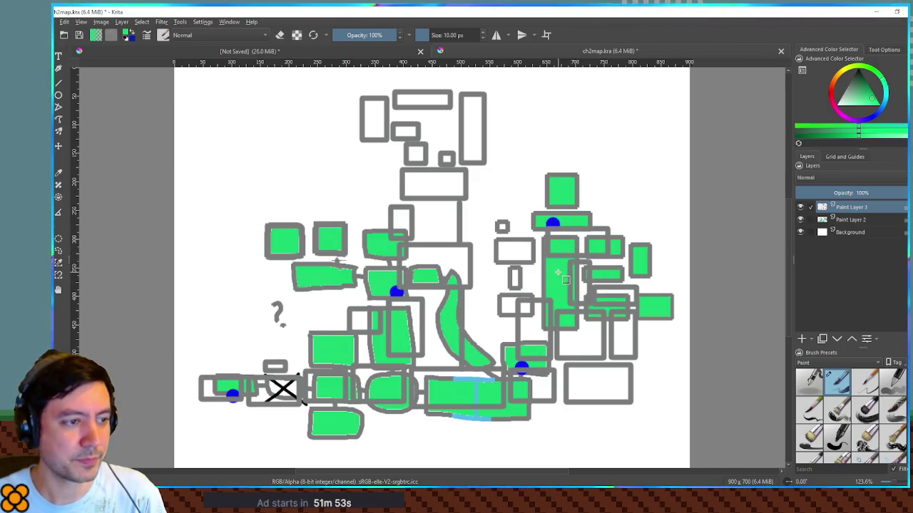
- Hide the old map layer and fill the bottom-row rooms green, redoing one mistaken fill
click(800, 219)
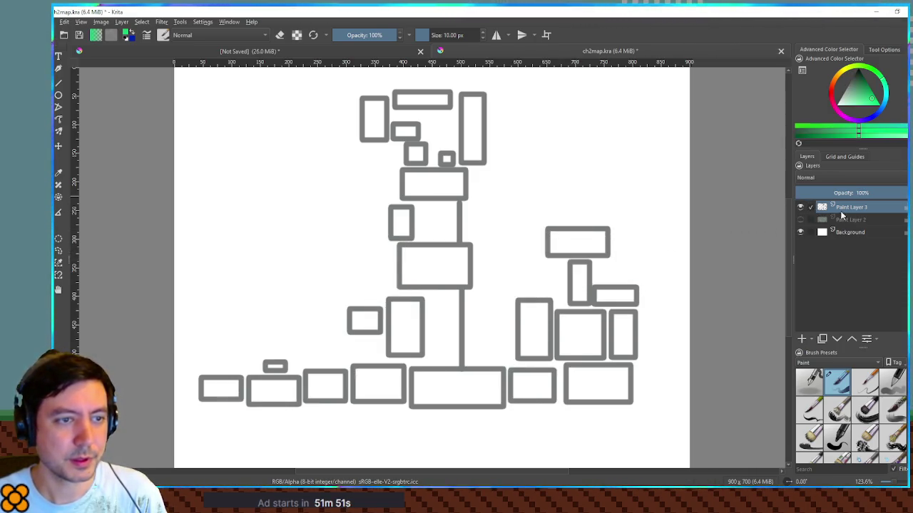
click(222, 384)
click(278, 389)
click(276, 366)
click(325, 387)
click(378, 385)
click(456, 389)
click(405, 328)
click(418, 275)
key(ctrl+z)
click(372, 324)
click(434, 269)
- Fill the upper stack rooms, the top wide room and both tall rooms with green
click(403, 227)
click(434, 187)
click(446, 159)
click(416, 153)
click(401, 131)
click(374, 119)
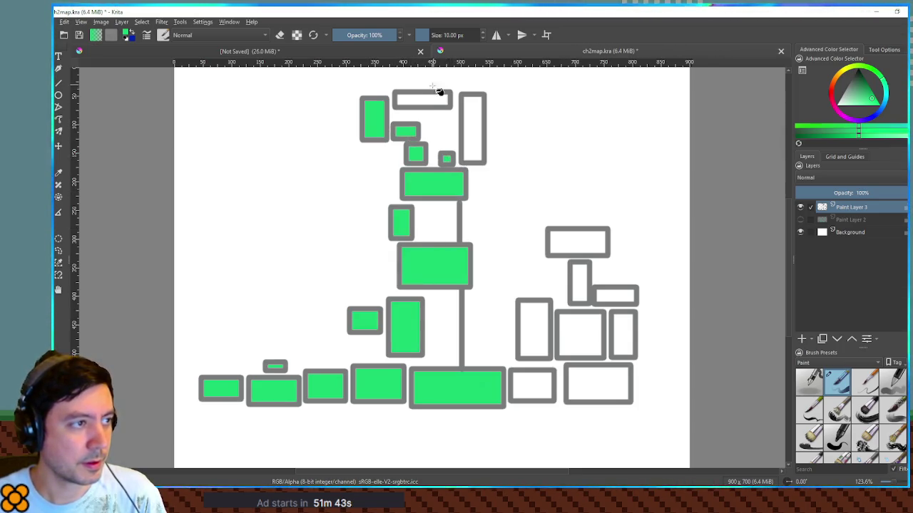
click(426, 100)
click(472, 126)
- Fill the right-side room cluster with green, then hide the new map layer
click(534, 332)
click(545, 392)
click(593, 378)
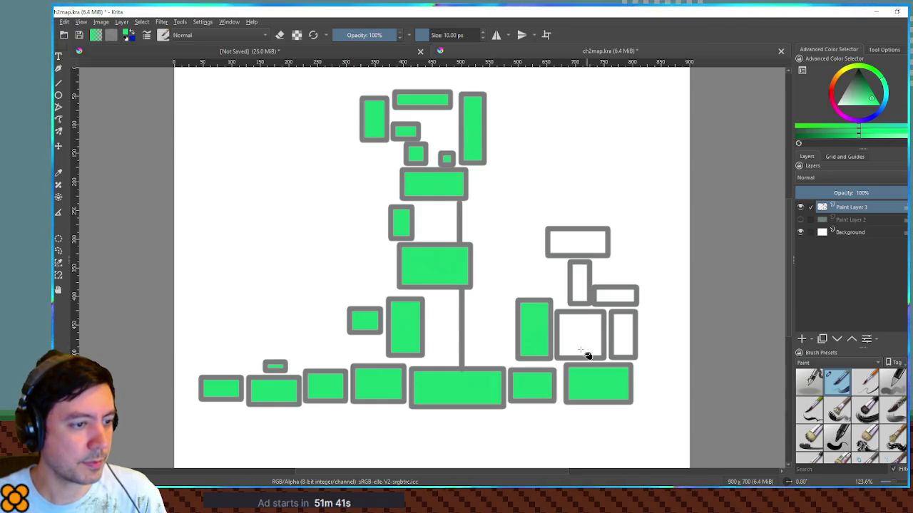
click(580, 333)
click(623, 335)
click(617, 295)
click(582, 274)
click(592, 248)
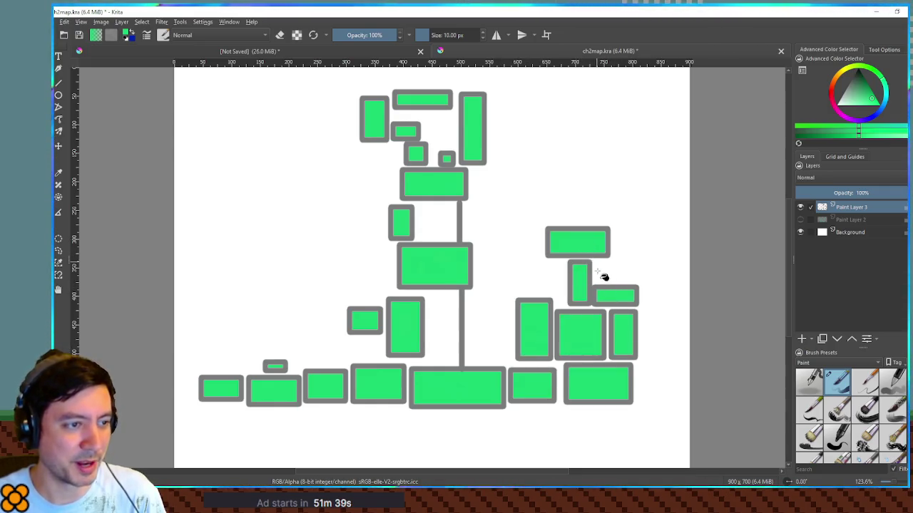
click(799, 206)
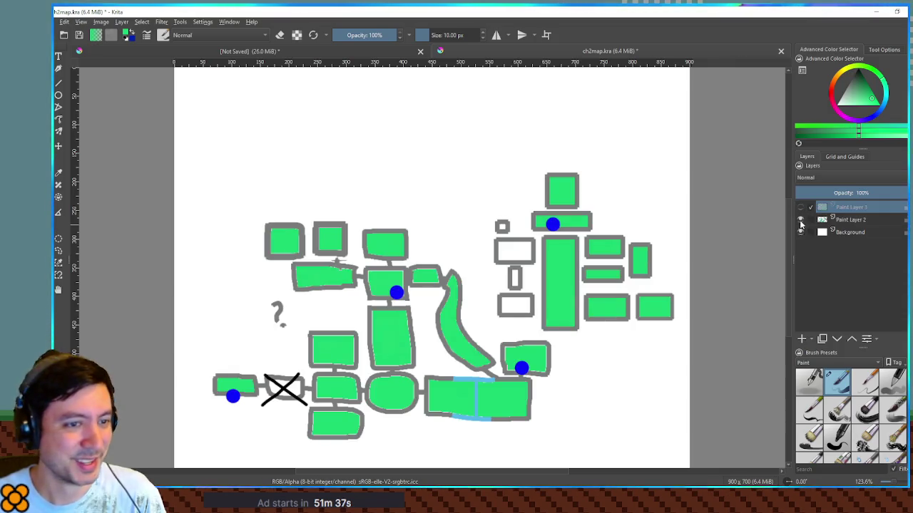
- Sample the old map's blue dot colour, enlarge the brush, and make the new map layer the paint target
click(800, 220)
ctrl+click(234, 395)
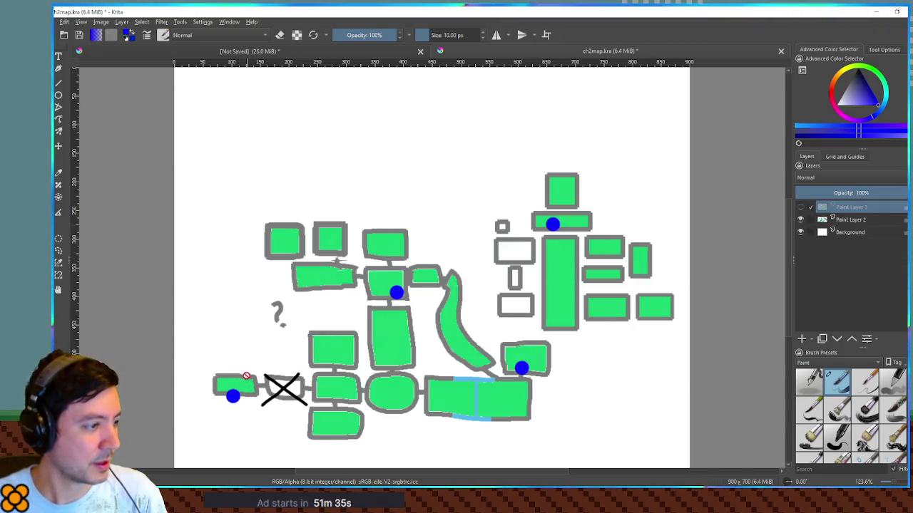
click(862, 221)
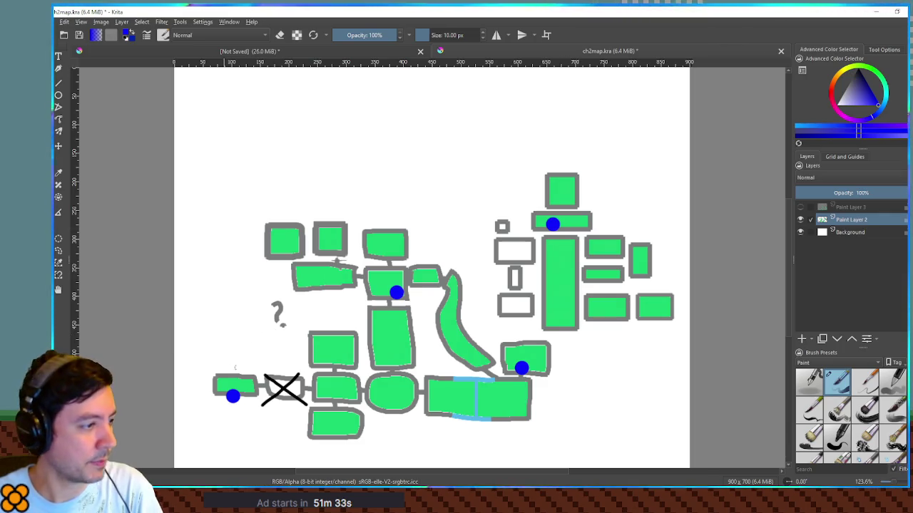
key(bracketright)
key(bracketright)
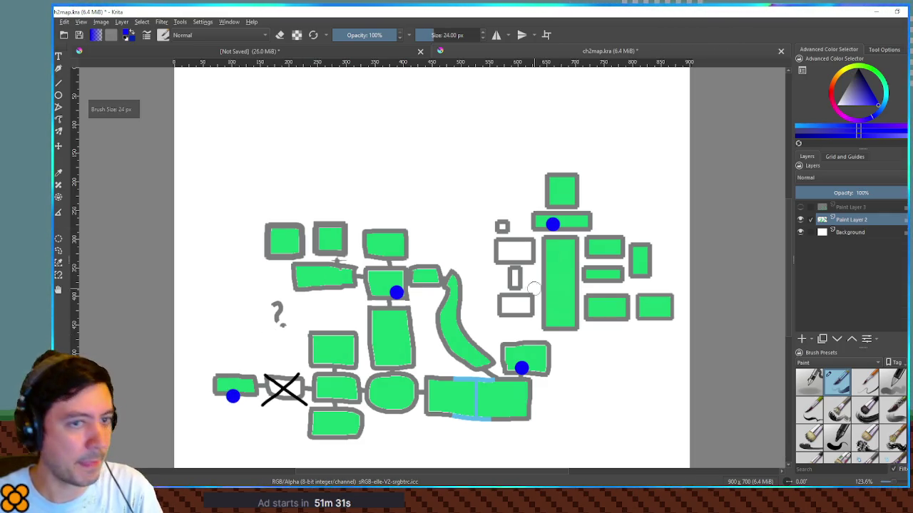
click(799, 207)
click(800, 219)
click(850, 208)
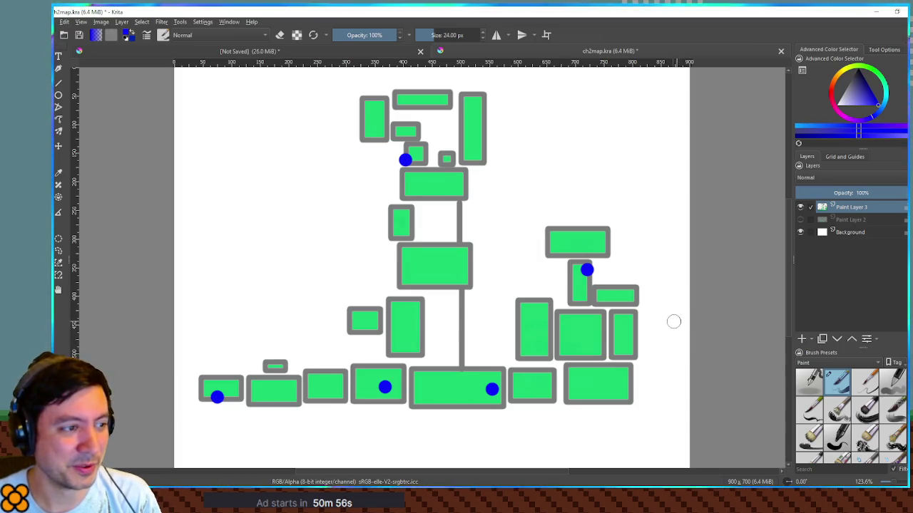
- Switch to a lighter lavender colour and enlarge the brush to about 35 px
click(856, 105)
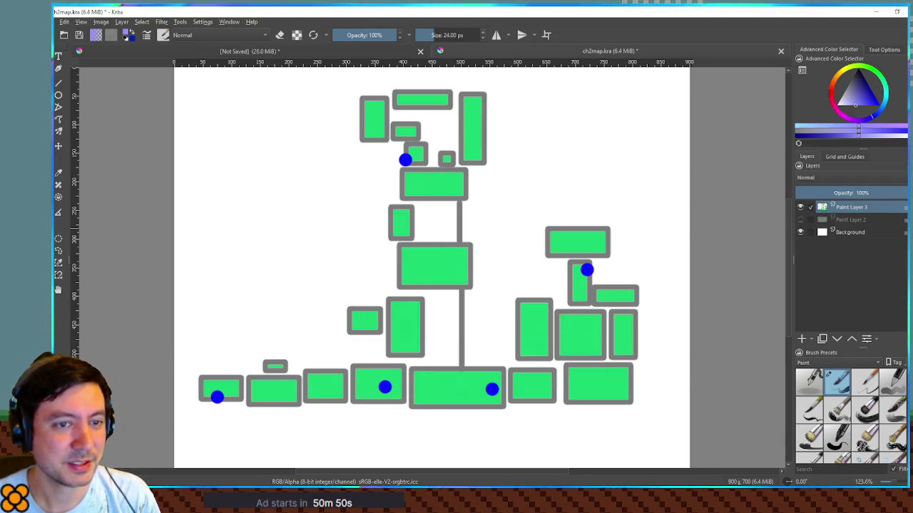
mouse_move(435, 183)
mouse_down()
mouse_move(446, 184)
mouse_move(438, 186)
mouse_move(436, 297)
mouse_move(446, 328)
mouse_up()
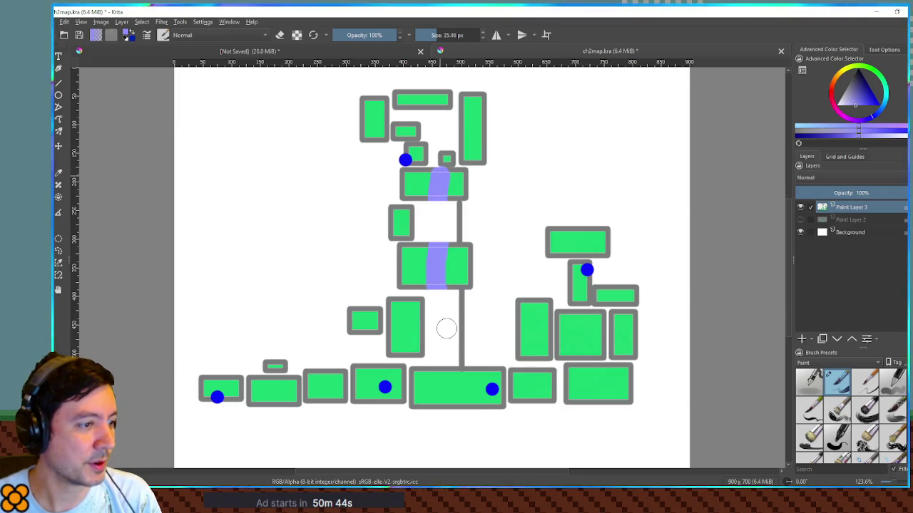
- Paint lavender through the bottom-centre room, then add a 25 px orange stroke across it
drag(446, 368, 447, 408)
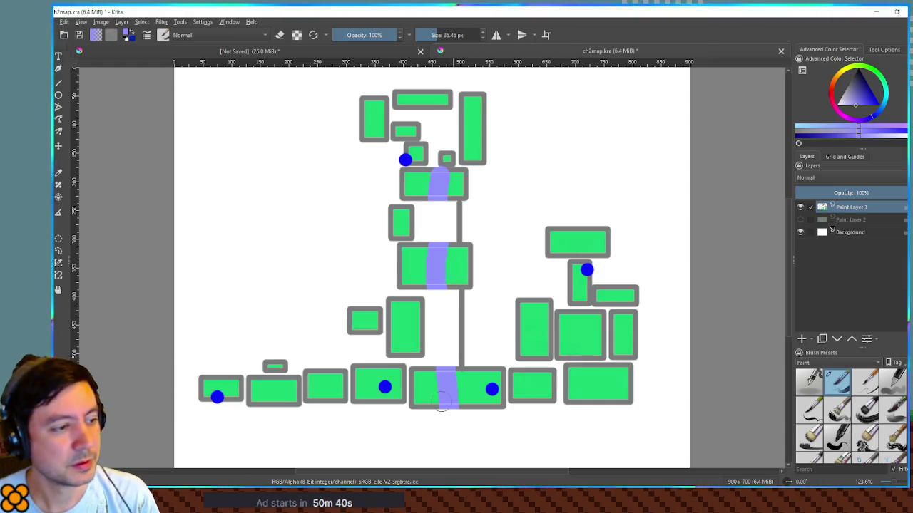
mouse_move(434, 413)
mouse_down()
mouse_move(420, 399)
mouse_move(422, 378)
mouse_up()
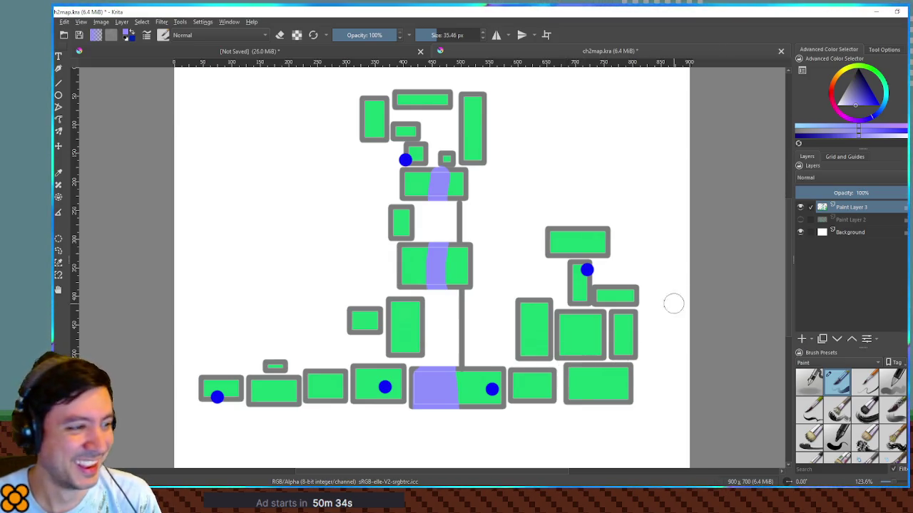
click(835, 86)
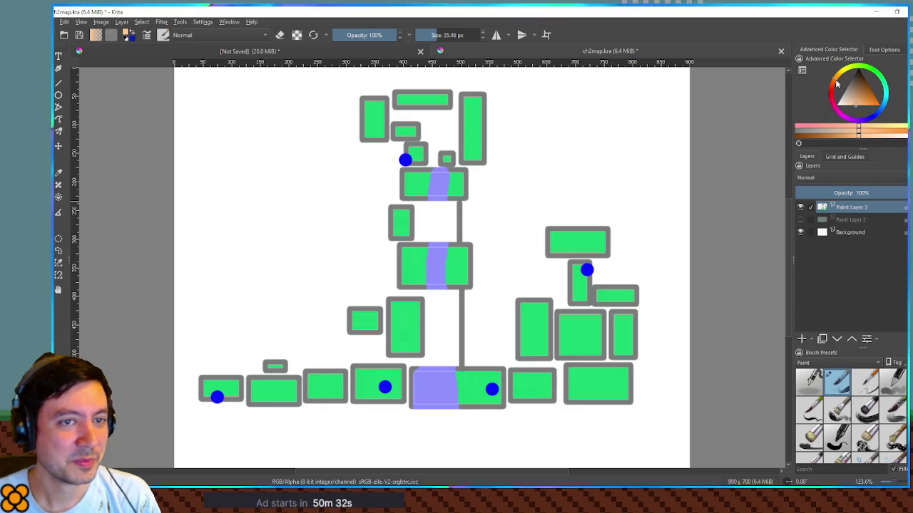
key(bracketleft)
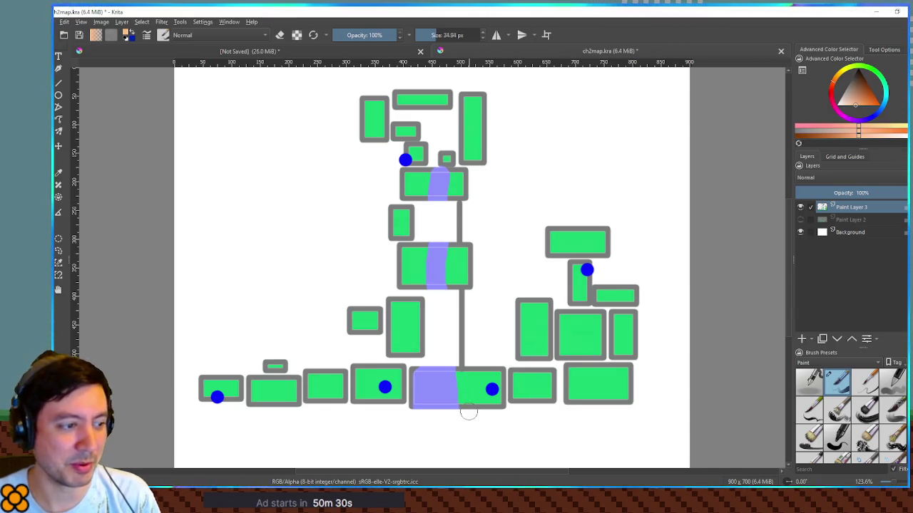
mouse_move(443, 390)
mouse_down()
mouse_move(453, 390)
mouse_move(417, 390)
mouse_up()
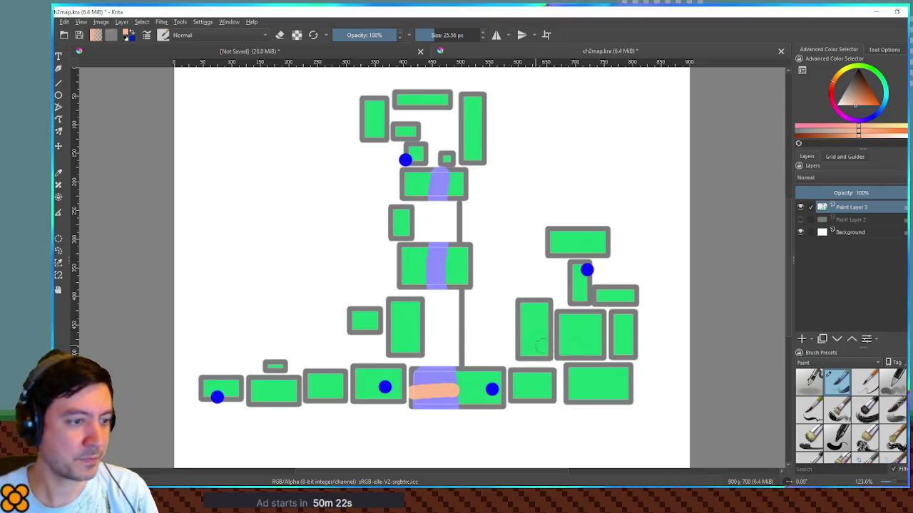
- Choose an orange shade and fill all eight right-cluster rooms with it
click(841, 80)
click(838, 81)
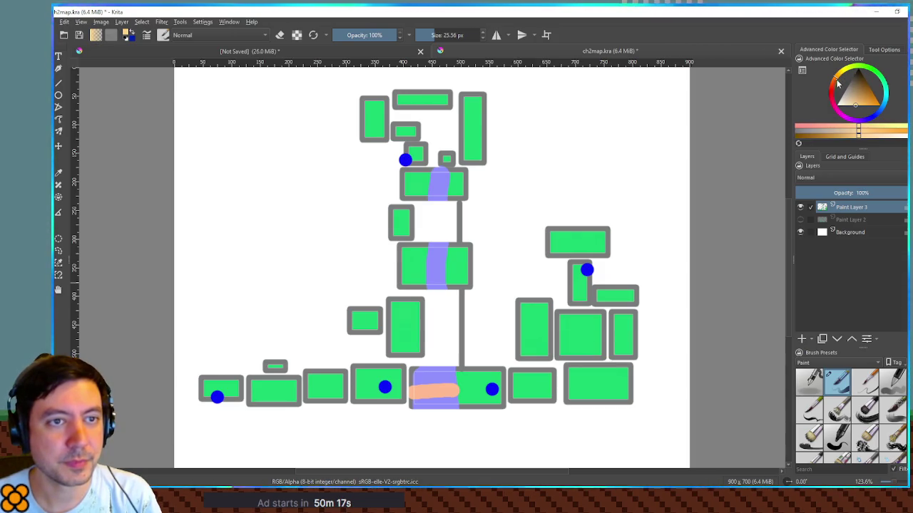
click(859, 103)
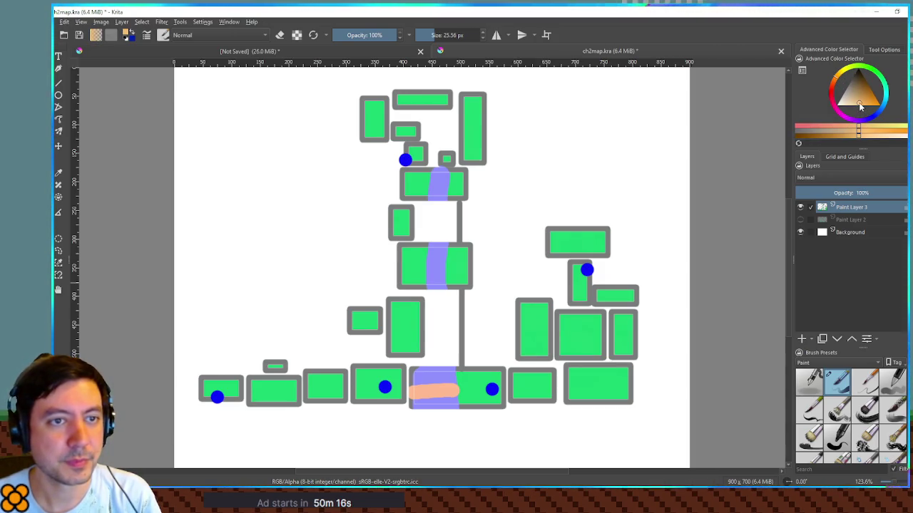
click(536, 390)
click(598, 385)
click(535, 329)
click(582, 335)
click(623, 333)
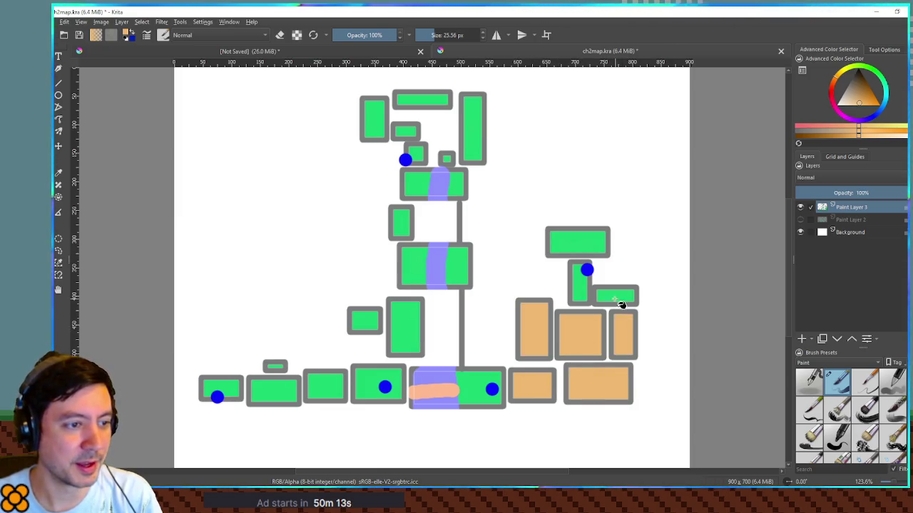
click(613, 296)
click(581, 284)
click(579, 243)
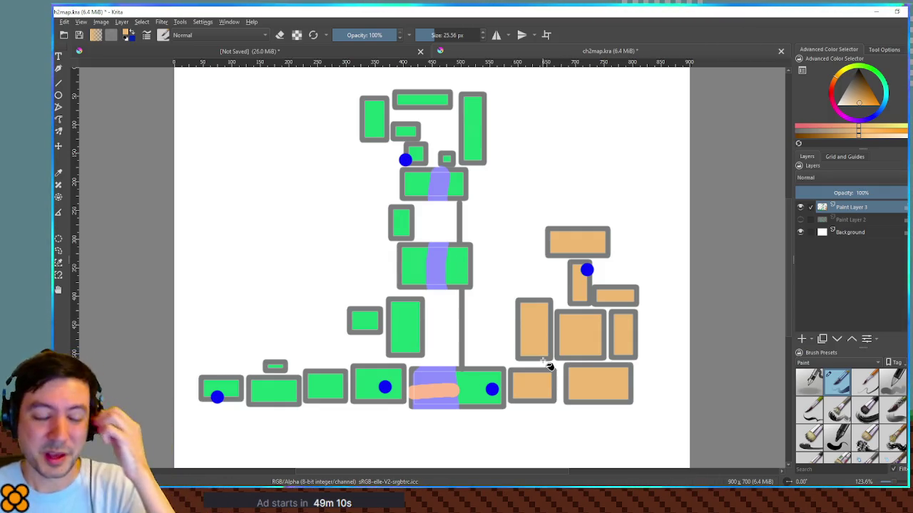
mouse_move(722, 509)
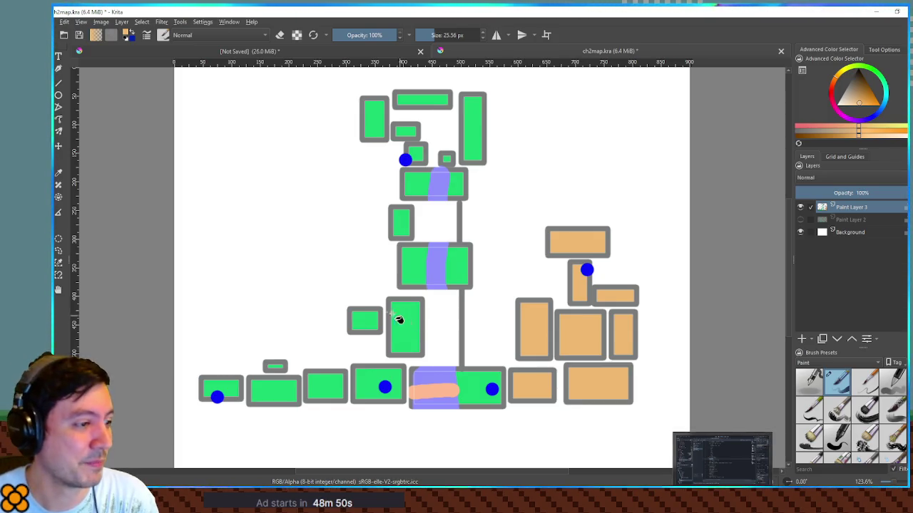
click(800, 207)
click(799, 219)
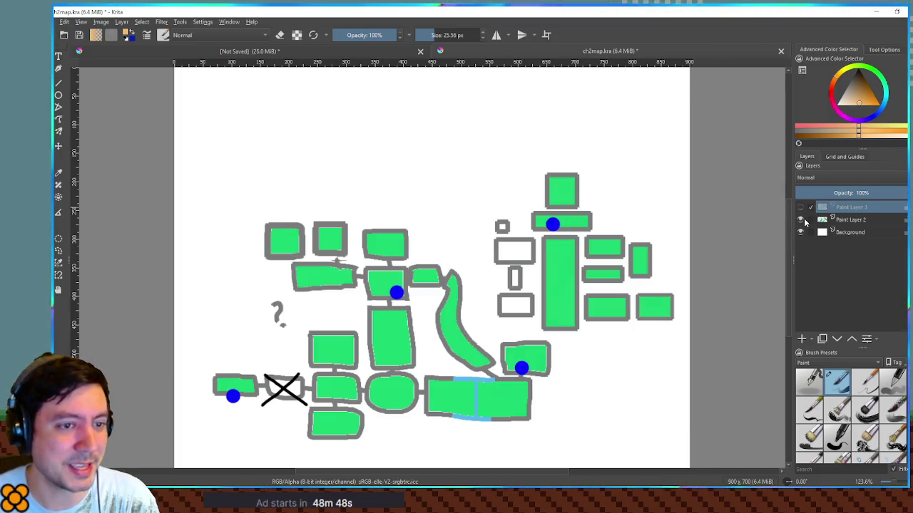
click(852, 221)
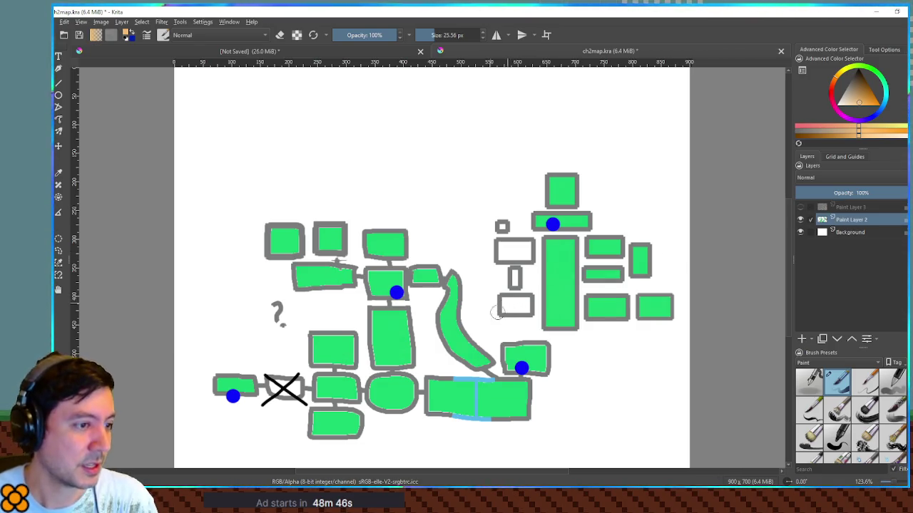
click(527, 393)
ctrl+click(521, 367)
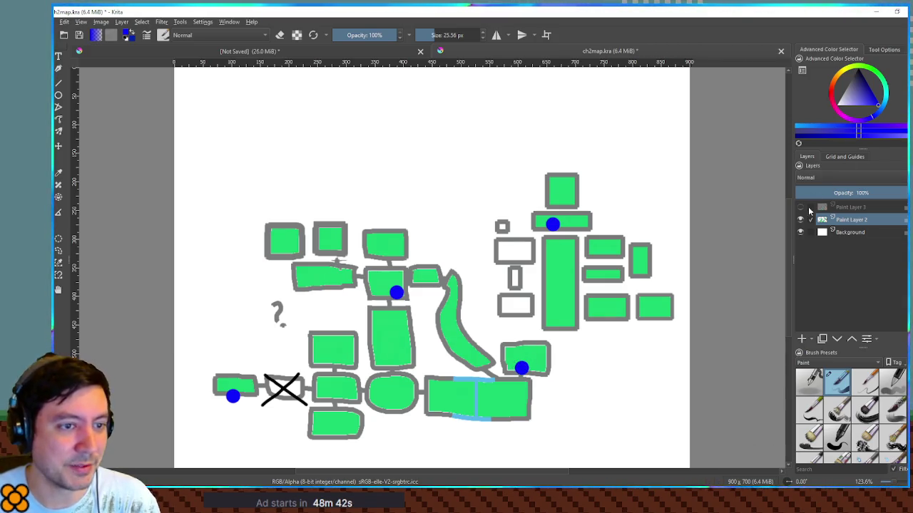
click(800, 206)
click(800, 231)
click(800, 231)
click(800, 219)
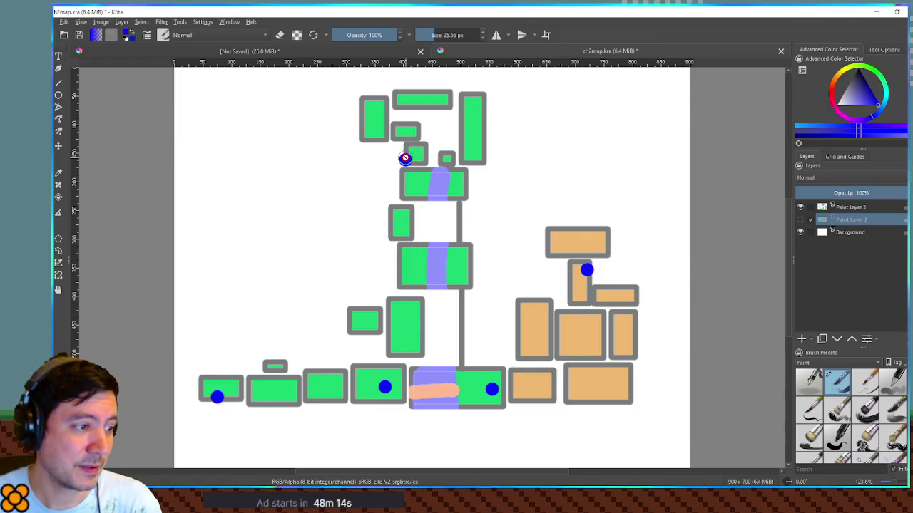
click(800, 219)
click(799, 207)
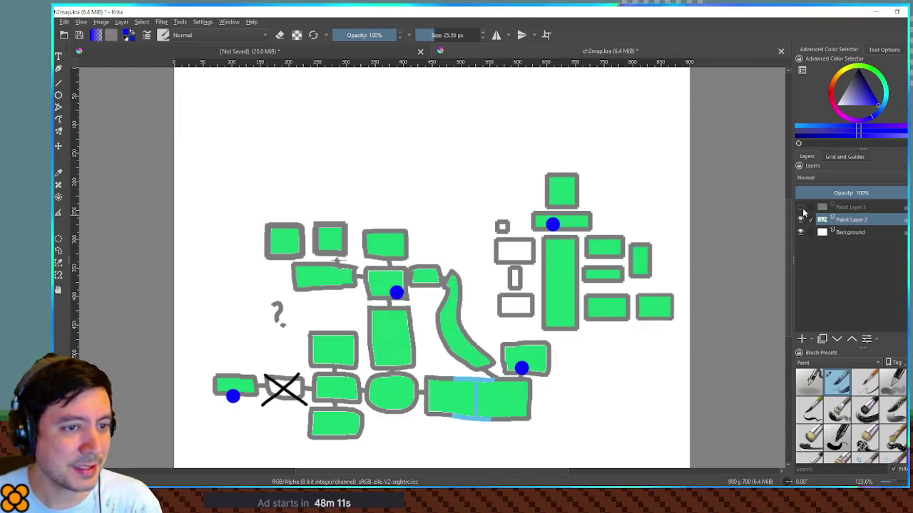
click(799, 220)
click(799, 207)
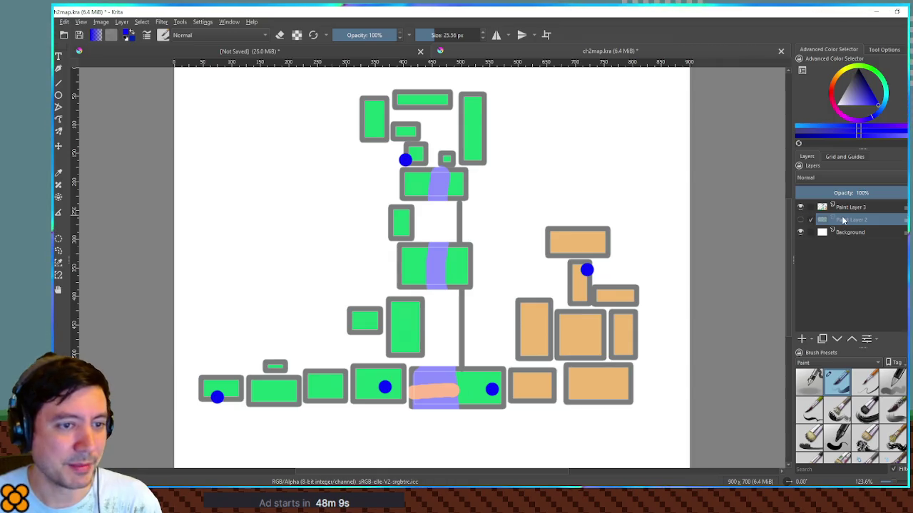
click(833, 94)
click(870, 97)
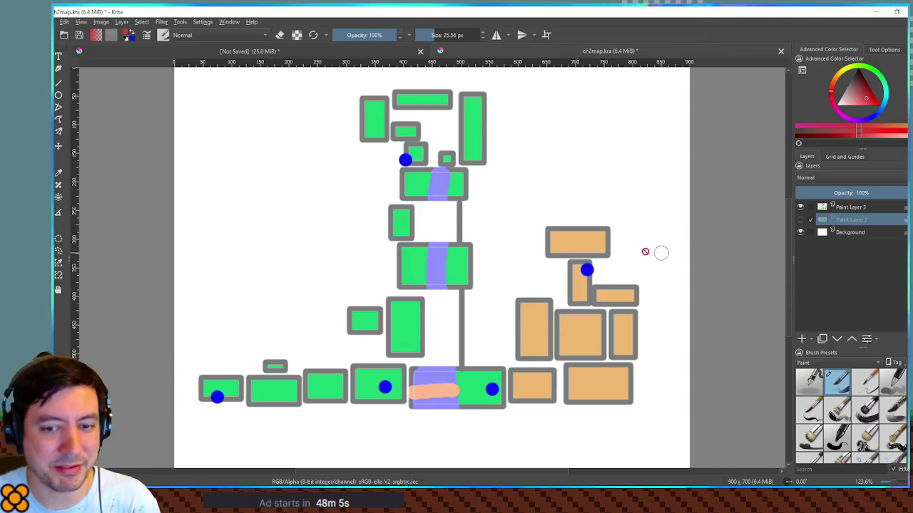
drag(631, 267, 616, 267)
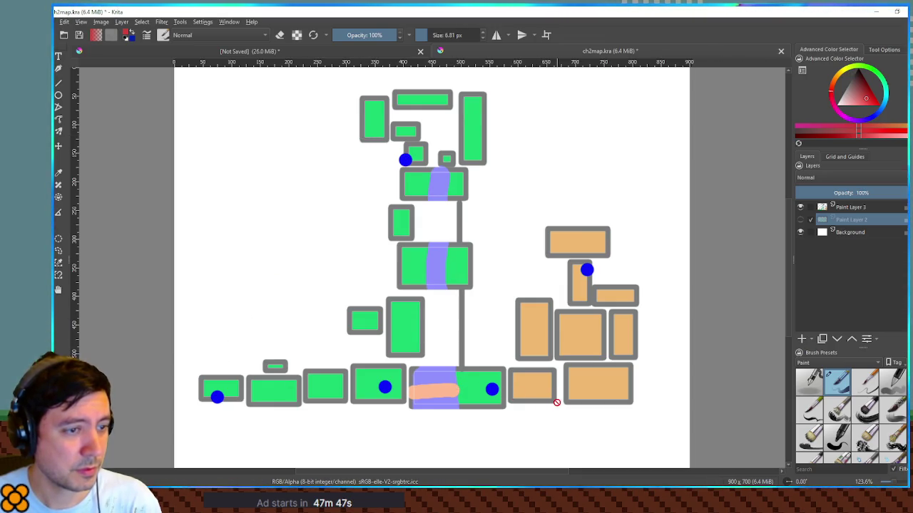
click(844, 208)
double_click(844, 207)
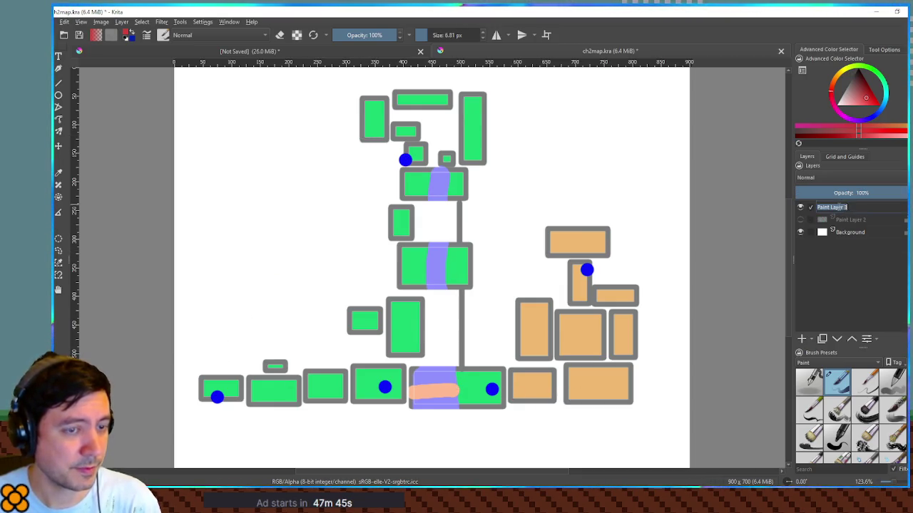
text(ch1)
key(Return)
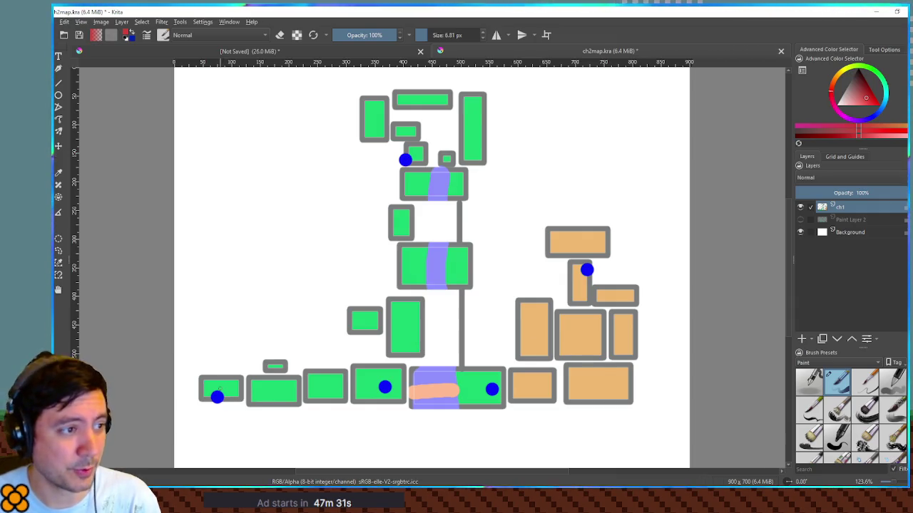
mouse_move(222, 388)
mouse_down()
mouse_move(392, 382)
mouse_move(405, 331)
mouse_move(354, 326)
mouse_move(412, 316)
mouse_move(404, 223)
mouse_move(412, 135)
mouse_move(378, 121)
mouse_move(426, 100)
mouse_move(469, 118)
mouse_move(455, 179)
mouse_move(462, 382)
mouse_move(622, 389)
mouse_move(589, 378)
mouse_move(574, 344)
mouse_move(531, 338)
mouse_move(547, 317)
mouse_move(581, 323)
mouse_move(598, 355)
mouse_up()
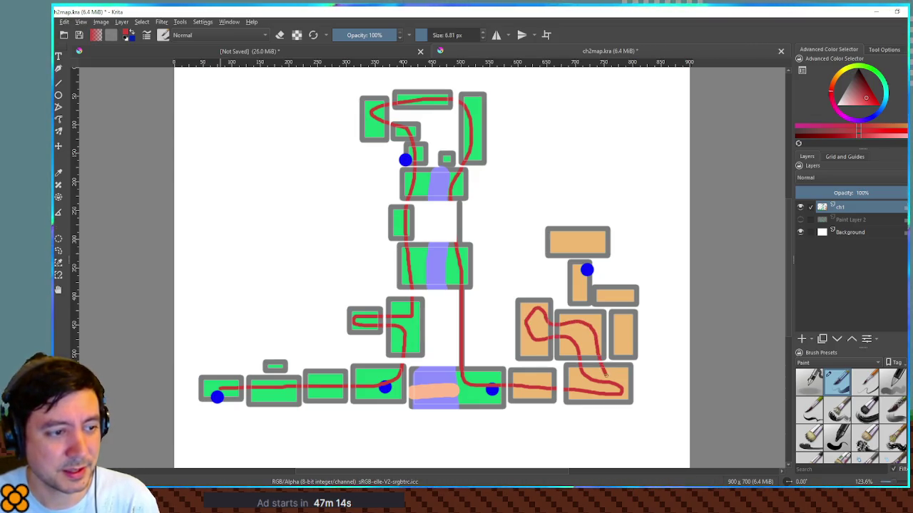
mouse_move(606, 386)
mouse_down()
mouse_move(621, 365)
mouse_move(620, 298)
mouse_move(600, 295)
mouse_move(598, 326)
mouse_move(576, 342)
mouse_move(546, 344)
mouse_move(533, 323)
mouse_move(585, 325)
mouse_move(599, 354)
mouse_move(568, 372)
mouse_move(581, 334)
mouse_move(581, 265)
mouse_up()
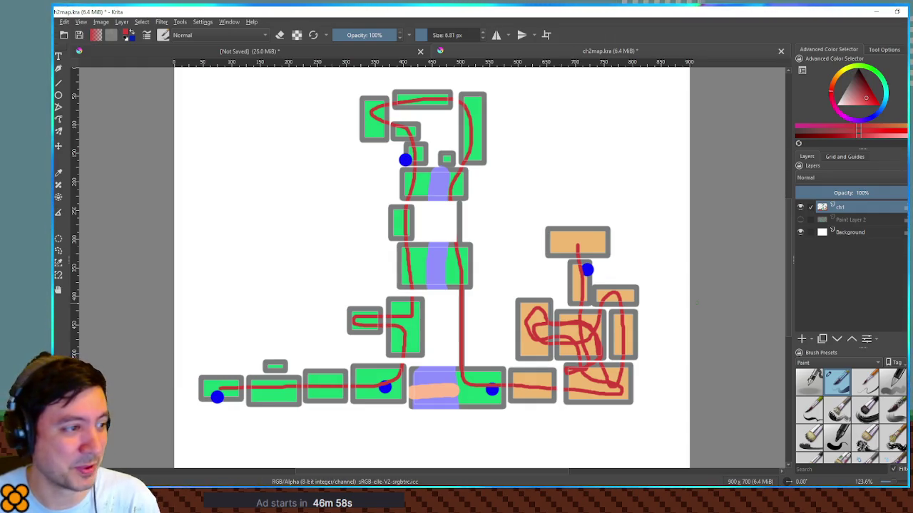
key(Delete)
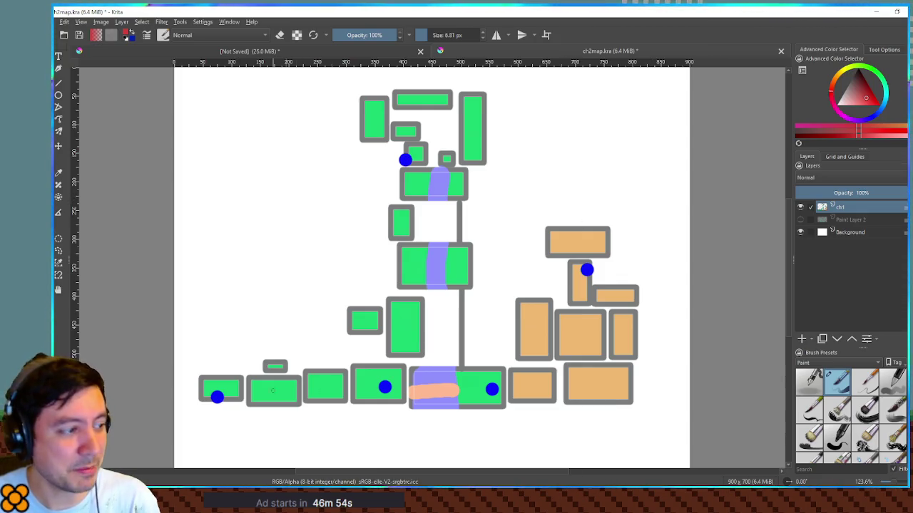
mouse_move(213, 394)
mouse_down()
mouse_move(391, 391)
mouse_move(410, 332)
mouse_move(416, 227)
mouse_move(407, 163)
mouse_move(453, 107)
mouse_move(447, 200)
mouse_up()
drag(447, 244, 447, 290)
drag(454, 367, 479, 396)
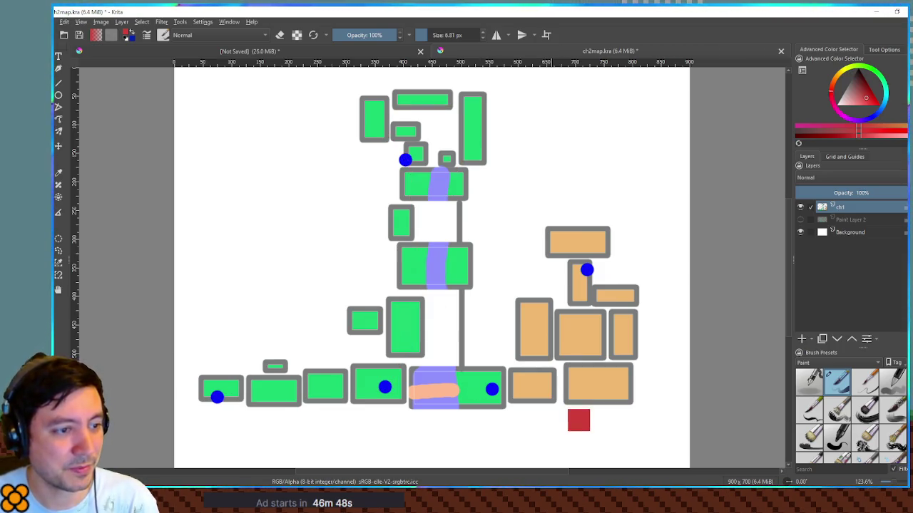
click(800, 207)
- On Paint Layer 2, draw a red route from the left room through the X to the central blue dot
click(800, 219)
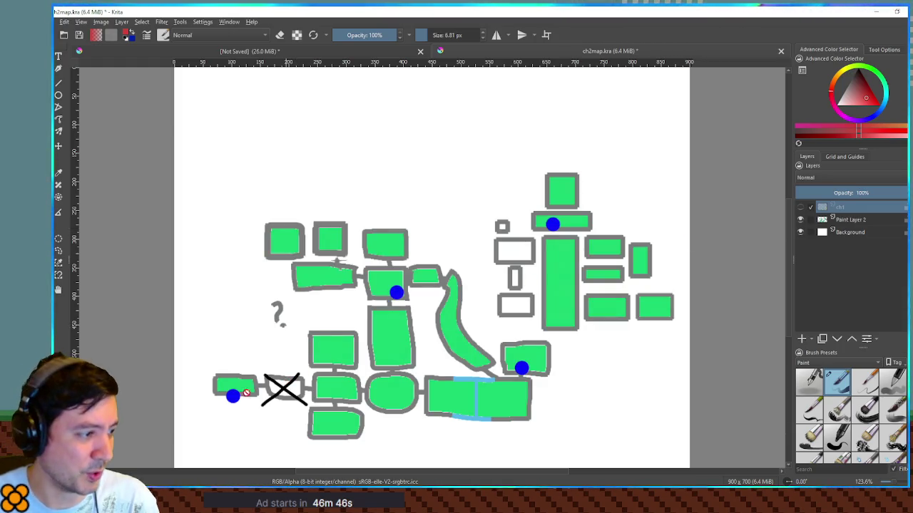
click(852, 221)
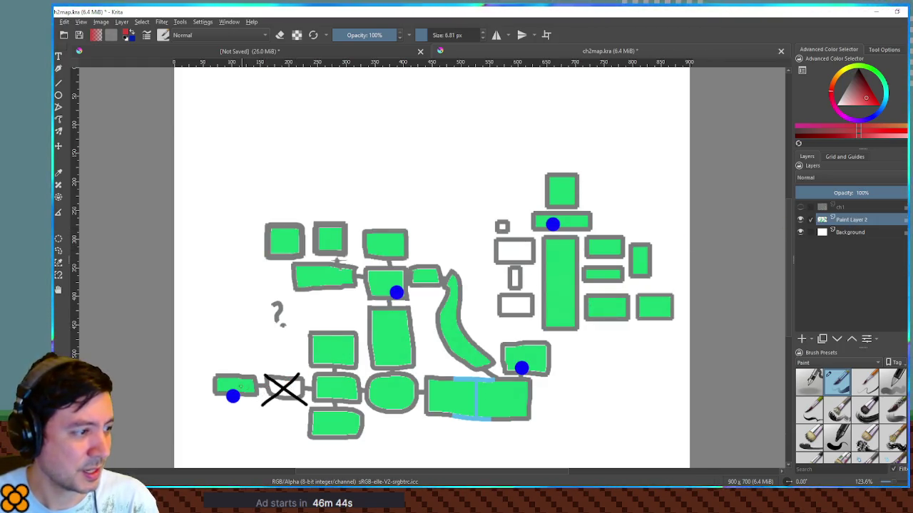
mouse_move(227, 386)
mouse_down()
mouse_move(318, 389)
mouse_move(352, 370)
mouse_move(341, 359)
mouse_move(346, 433)
mouse_up()
key(ctrl+z)
mouse_move(229, 389)
mouse_down()
mouse_move(342, 394)
mouse_move(346, 420)
mouse_move(334, 412)
mouse_move(338, 355)
mouse_move(327, 342)
mouse_move(329, 360)
mouse_move(335, 344)
mouse_move(346, 357)
mouse_up()
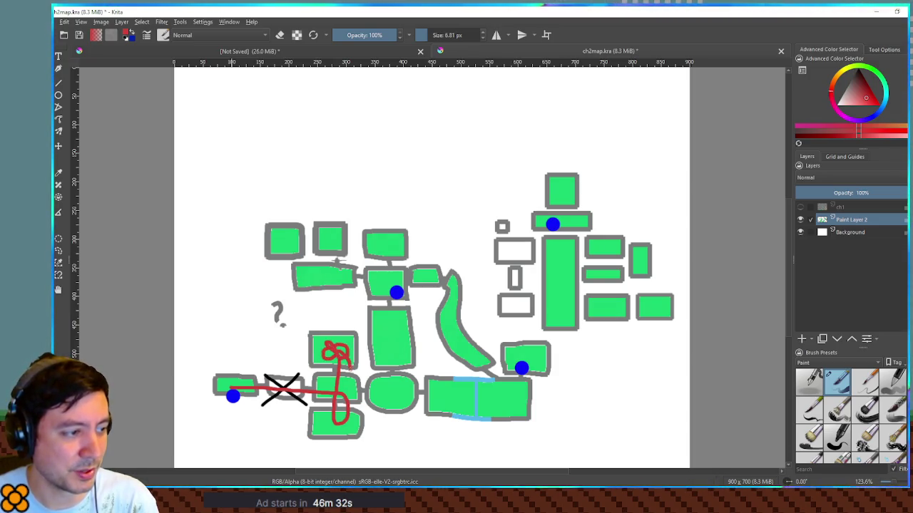
drag(360, 390, 448, 403)
mouse_move(453, 399)
mouse_down()
mouse_move(406, 388)
mouse_move(393, 365)
mouse_move(394, 291)
mouse_up()
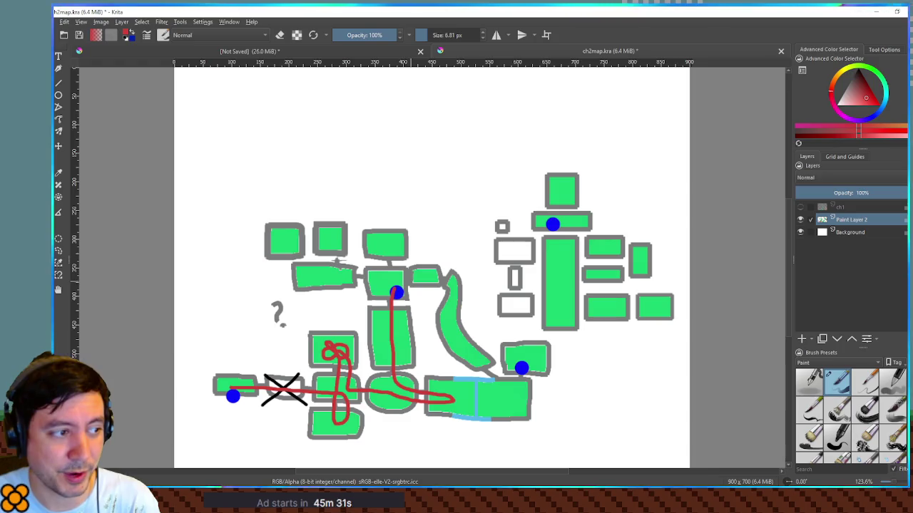
- Extend the red route from the central blue dot to the right blue dot and across the top-left block
mouse_move(397, 282)
mouse_down()
mouse_move(428, 281)
mouse_move(447, 301)
mouse_move(456, 334)
mouse_move(497, 391)
mouse_up()
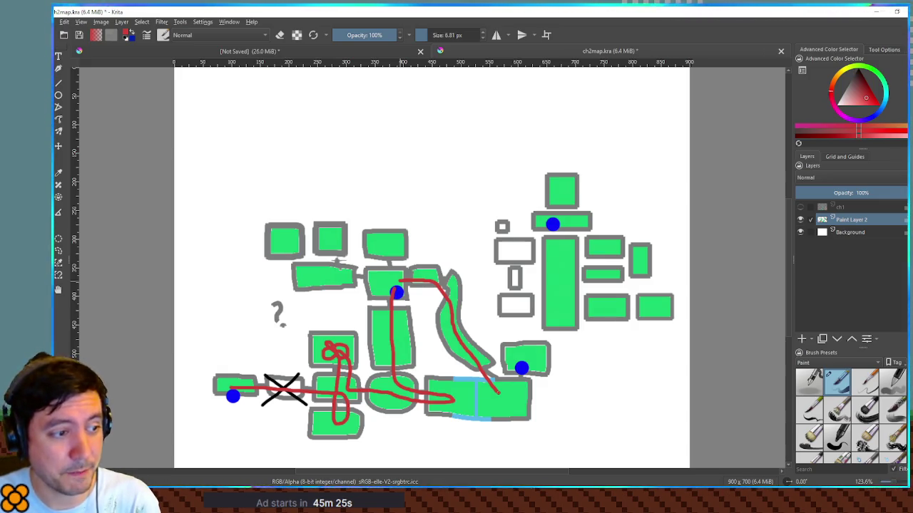
mouse_move(500, 391)
mouse_down()
mouse_move(512, 392)
mouse_move(517, 365)
mouse_up()
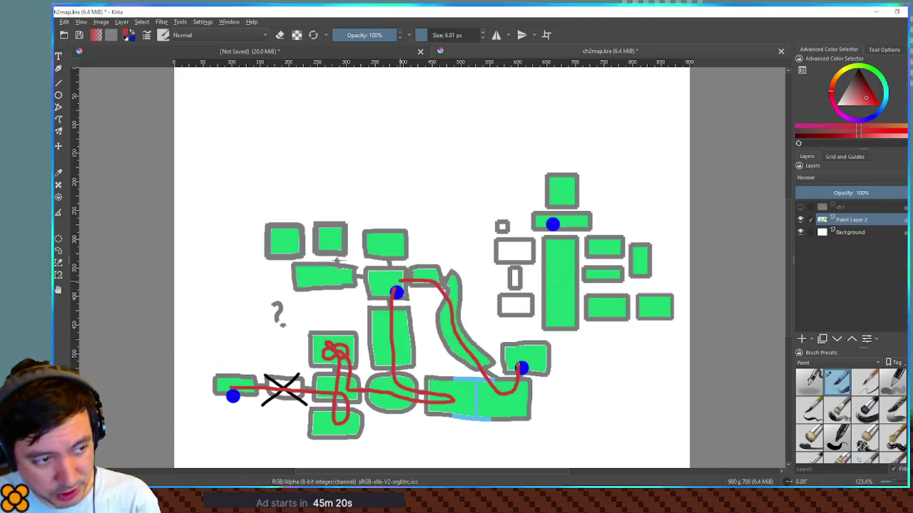
mouse_move(520, 369)
mouse_down()
mouse_move(522, 396)
mouse_move(499, 403)
mouse_move(390, 393)
mouse_move(369, 375)
mouse_move(361, 328)
mouse_move(371, 303)
mouse_move(395, 292)
mouse_up()
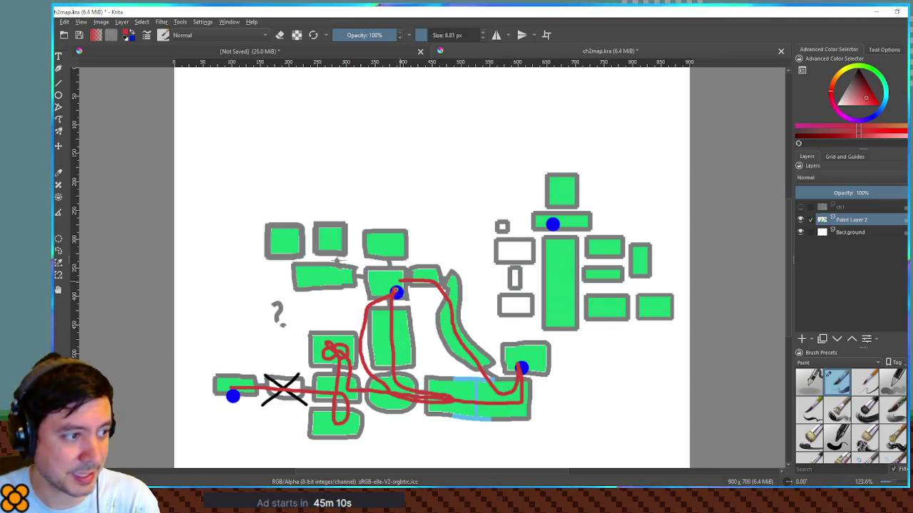
mouse_move(384, 278)
mouse_down()
mouse_move(302, 271)
mouse_move(287, 232)
mouse_move(329, 243)
mouse_up()
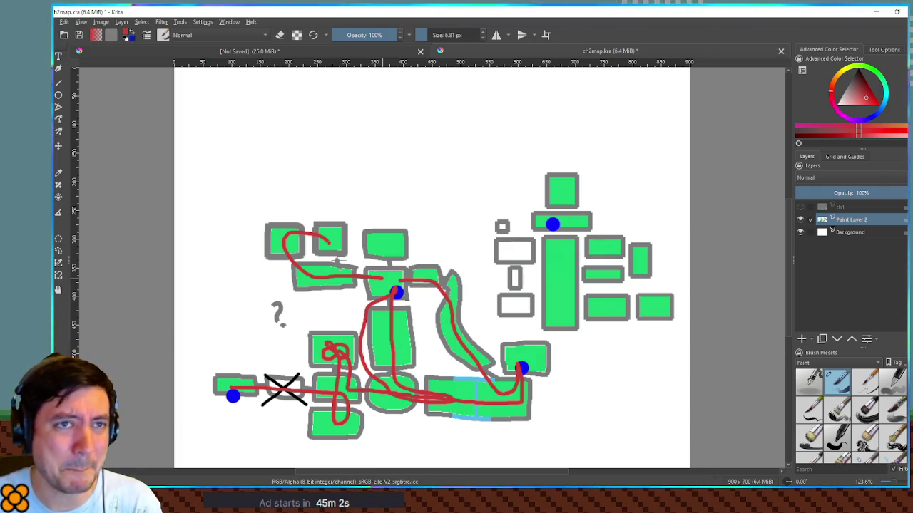
mouse_move(332, 245)
mouse_down()
mouse_move(361, 276)
mouse_move(396, 282)
mouse_move(533, 395)
mouse_move(533, 371)
mouse_up()
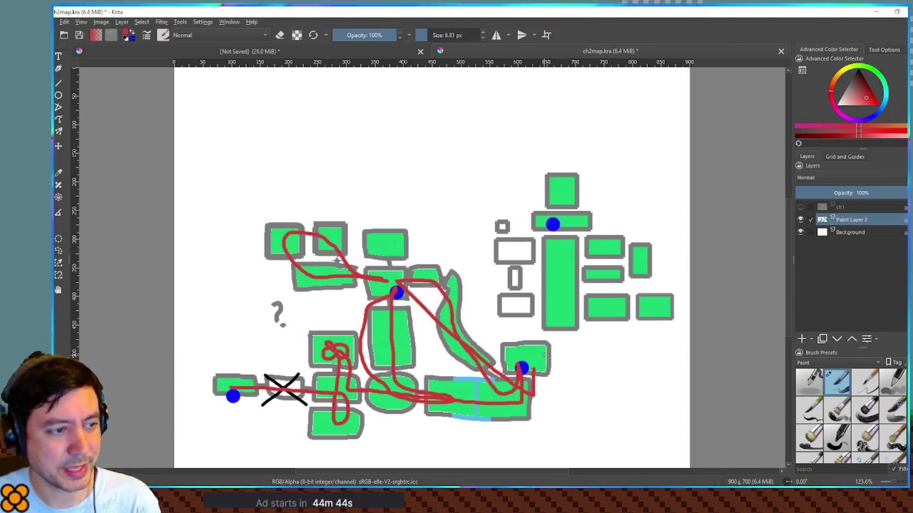
- Draw the red route up into the right-hand rooms, then minimise Krita
drag(539, 358, 561, 311)
key(ctrl+z)
mouse_move(526, 354)
mouse_down()
mouse_move(493, 306)
mouse_move(506, 288)
mouse_move(558, 307)
mouse_move(562, 274)
mouse_move(504, 263)
mouse_move(603, 270)
mouse_move(656, 261)
mouse_move(578, 260)
mouse_move(560, 227)
mouse_up()
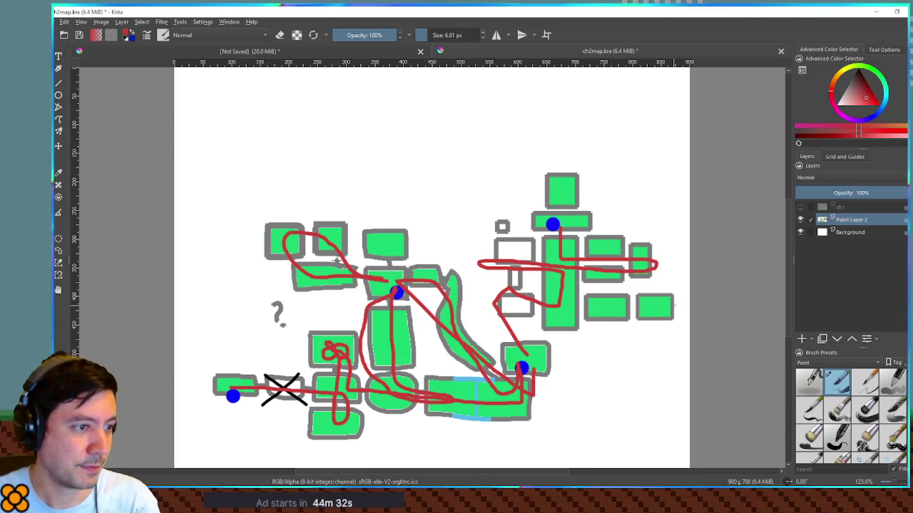
mouse_move(550, 242)
mouse_down()
mouse_move(545, 256)
mouse_move(571, 319)
mouse_move(553, 242)
mouse_up()
key(ctrl+z)
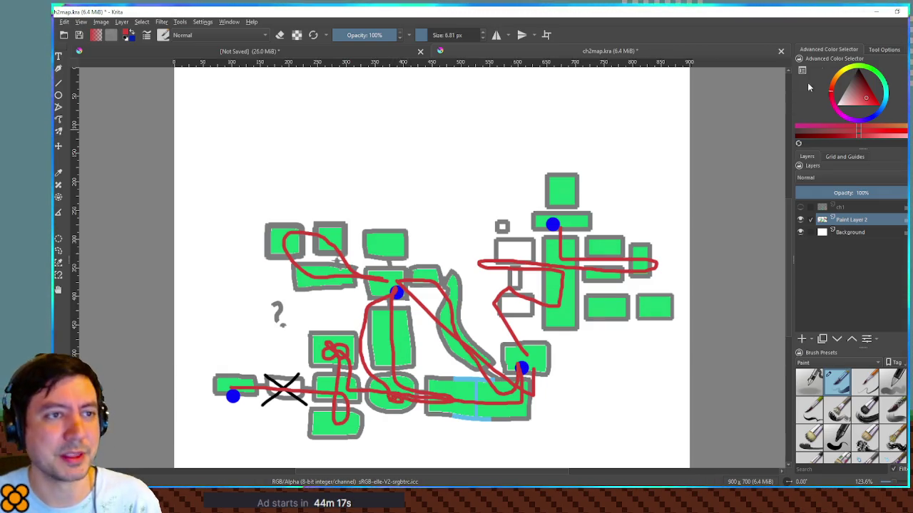
click(873, 10)
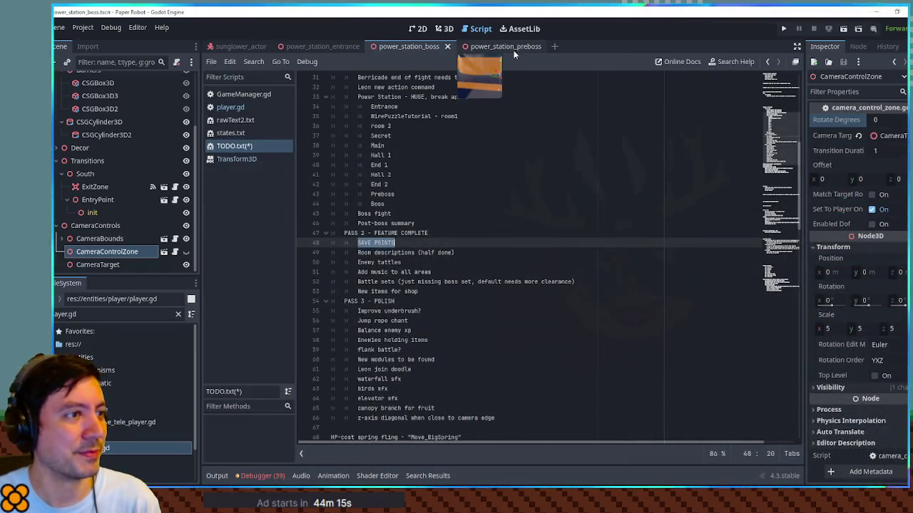
- Open tree_lower.tscn from the FileSystem filter and close the power_station_boss scene
click(114, 314)
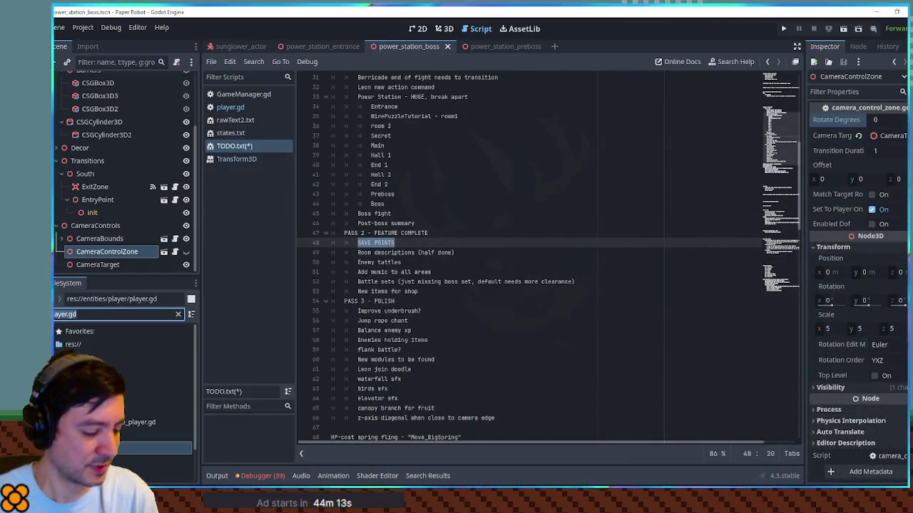
text(ee_lower)
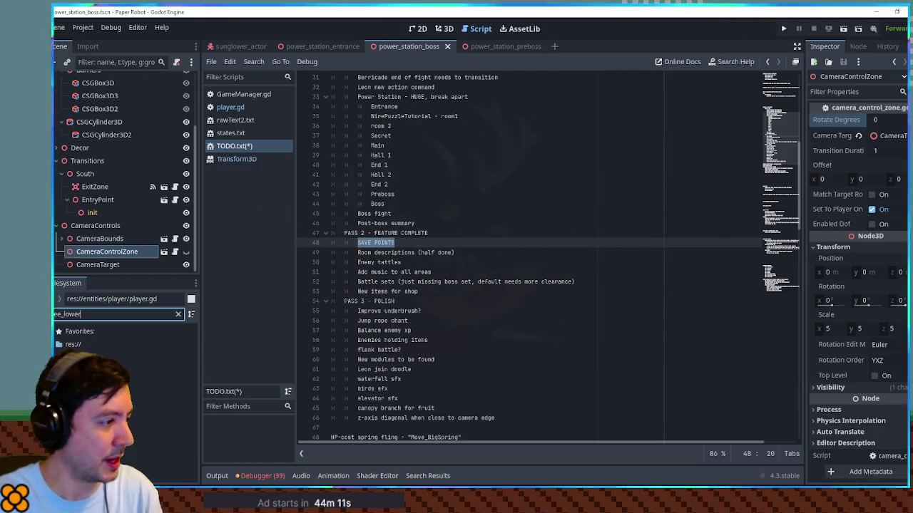
double_click(114, 383)
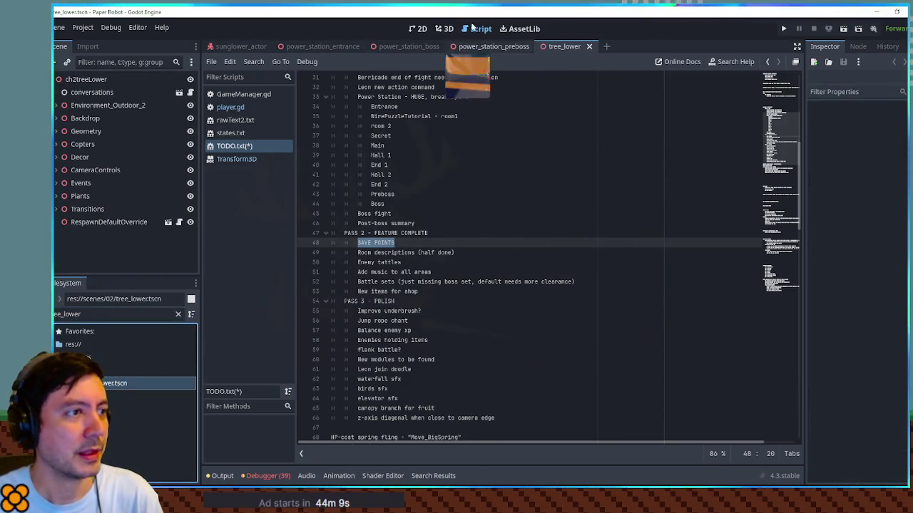
click(445, 29)
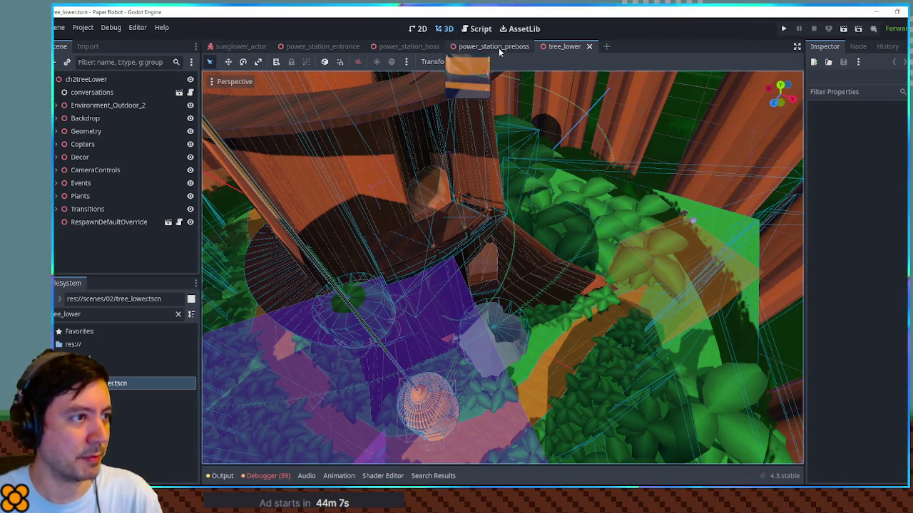
middle_click(410, 46)
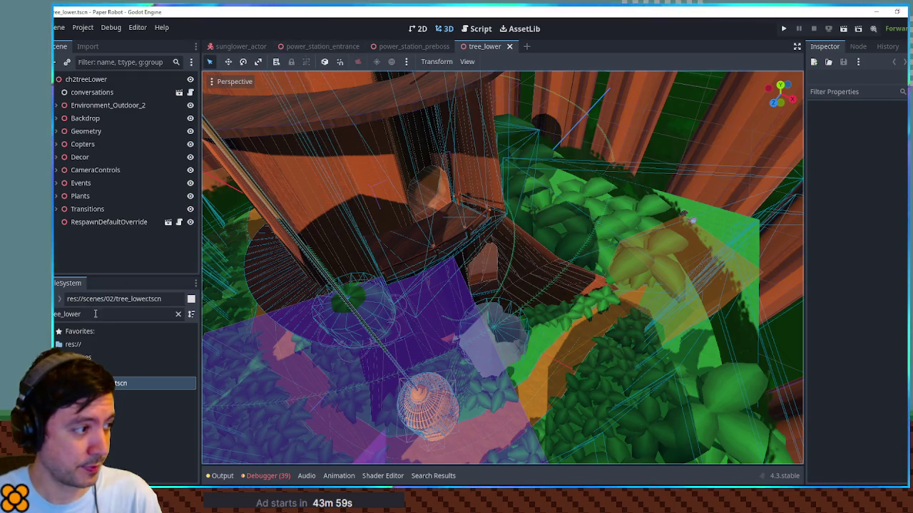
- Filter for 'intro' and open intro.tscn
click(117, 313)
text(intro)
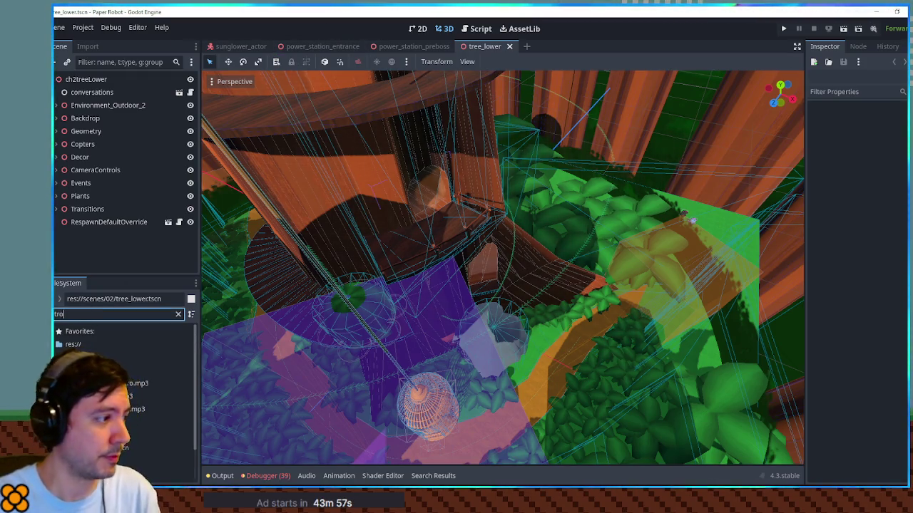
click(107, 474)
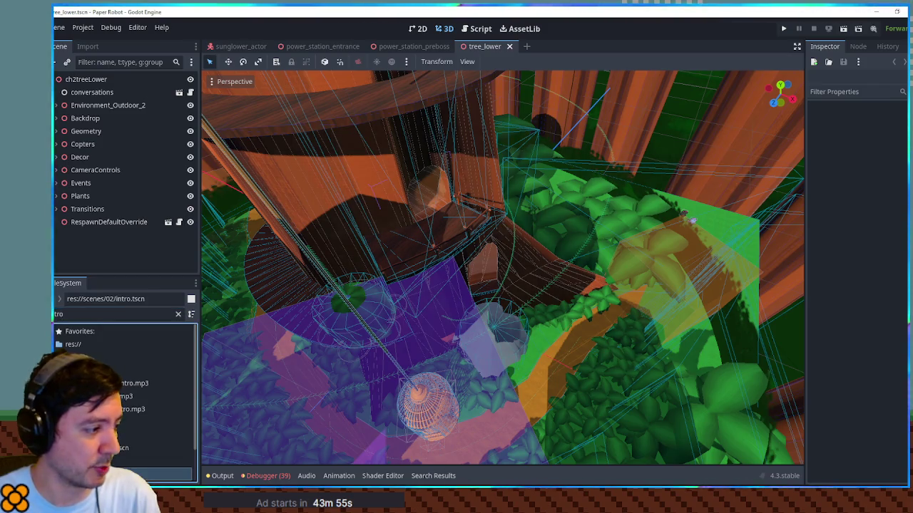
double_click(107, 473)
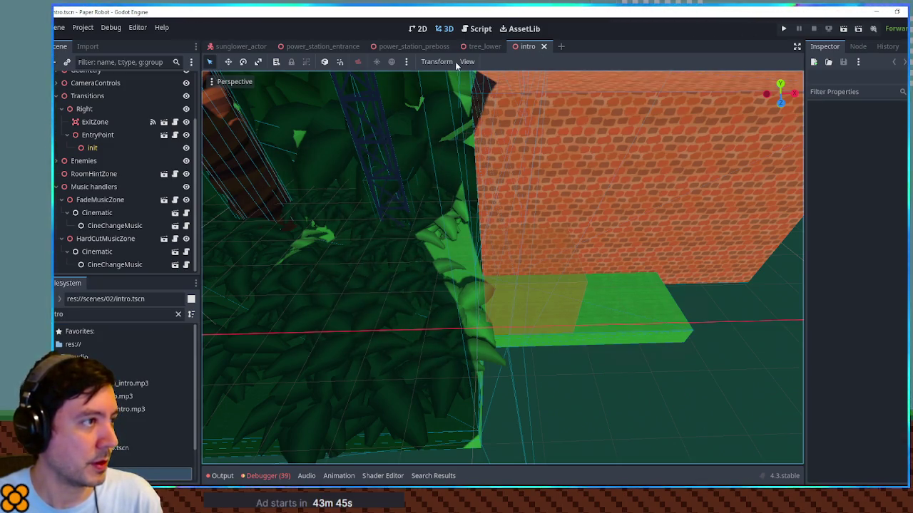
- Filter for bird_town and open bird_town.tscn in its own tab
double_click(81, 314)
text(rd)
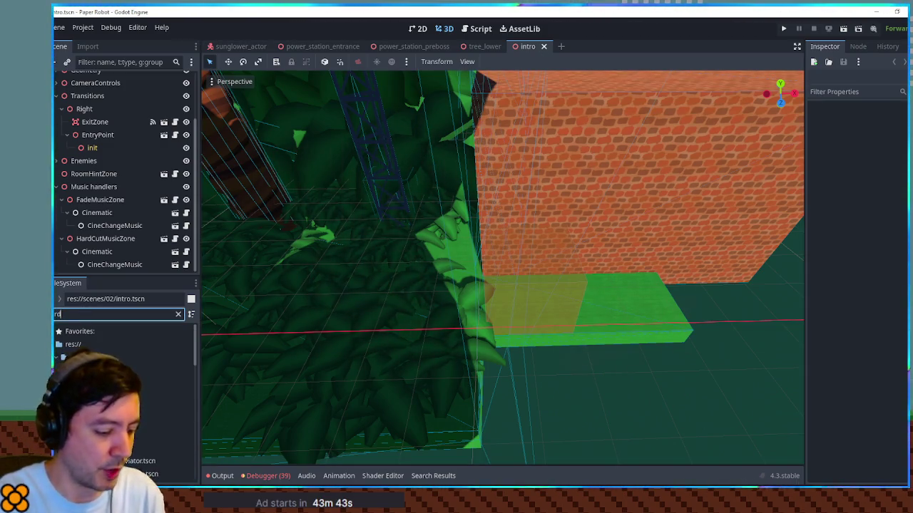
text(_t)
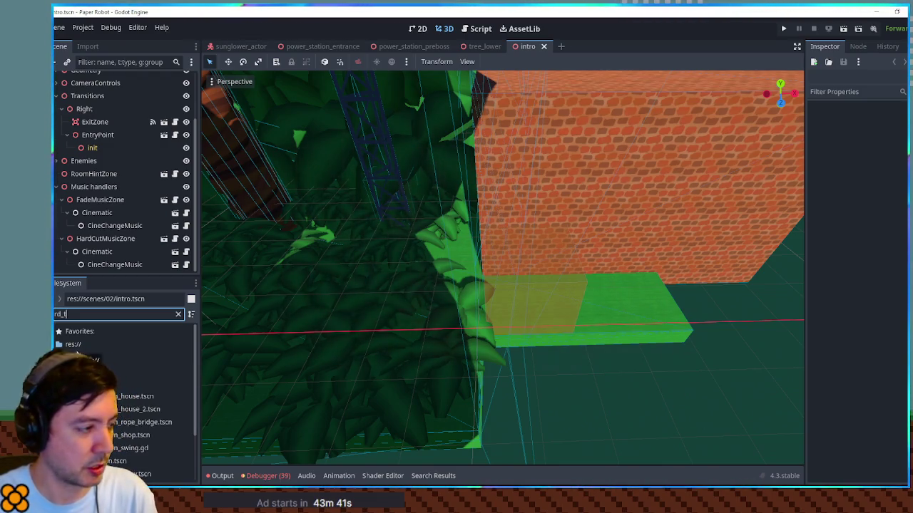
click(100, 460)
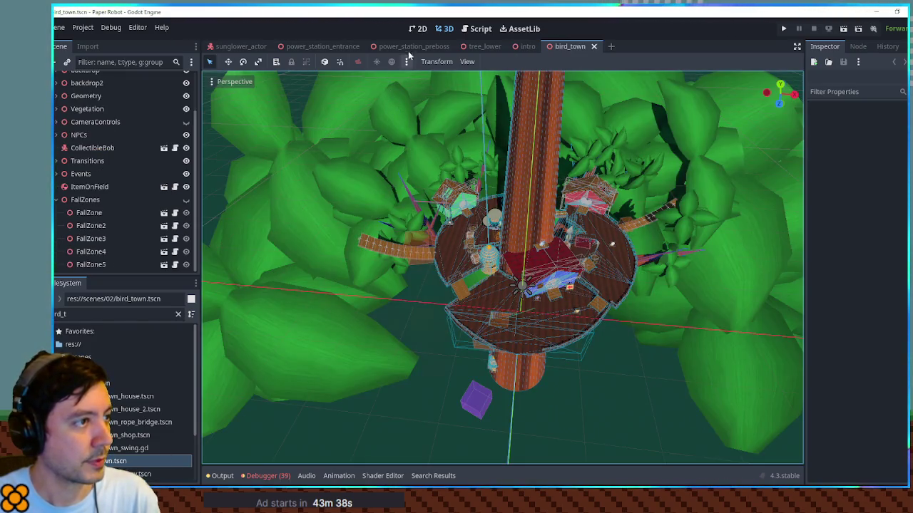
click(408, 47)
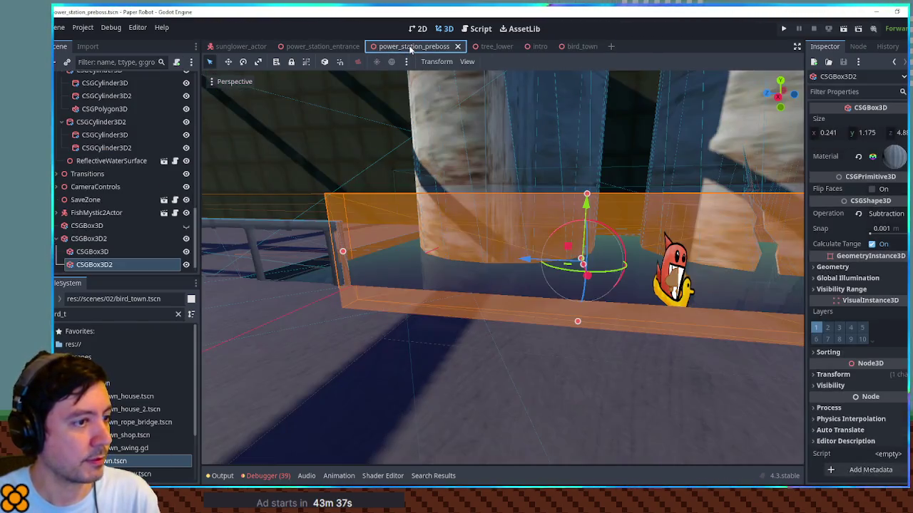
- Filter the FileSystem for 'save zon' and inspect the foliage in the intro scene
scroll(519, 297, down, 5)
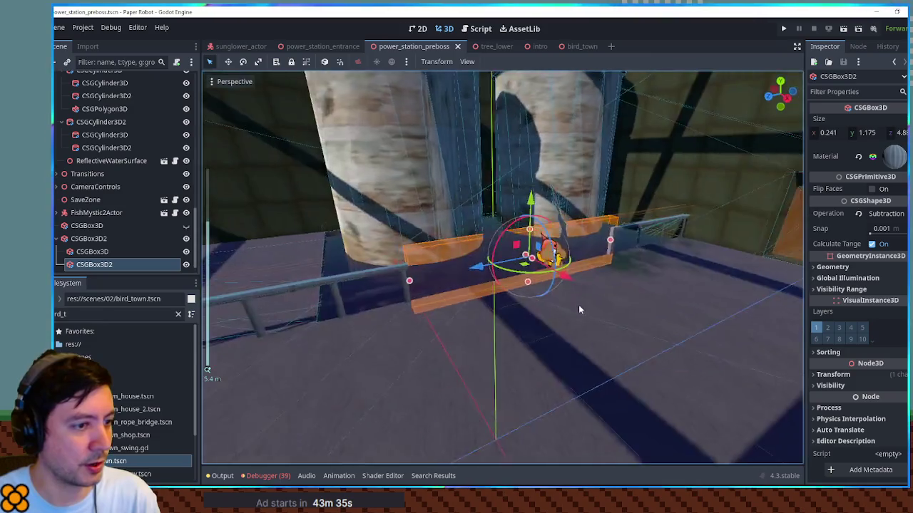
scroll(578, 309, down, 3)
click(86, 200)
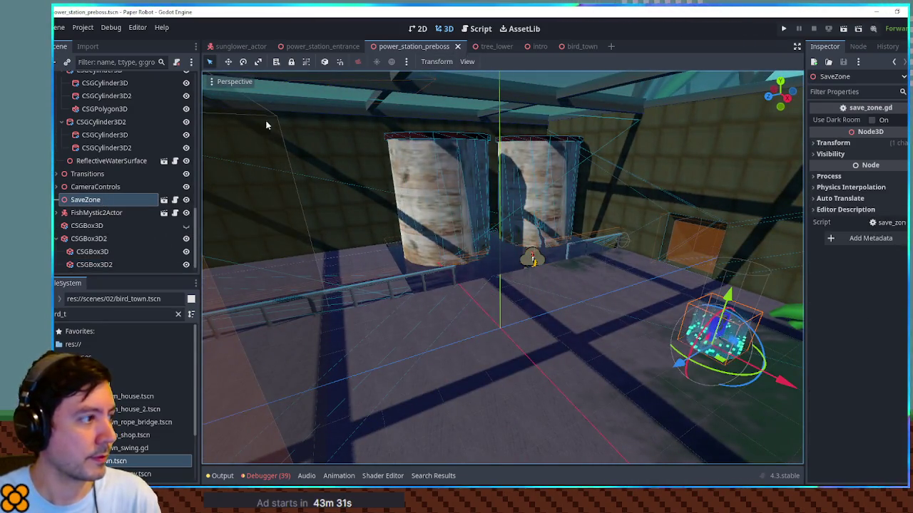
double_click(114, 314)
text(save z)
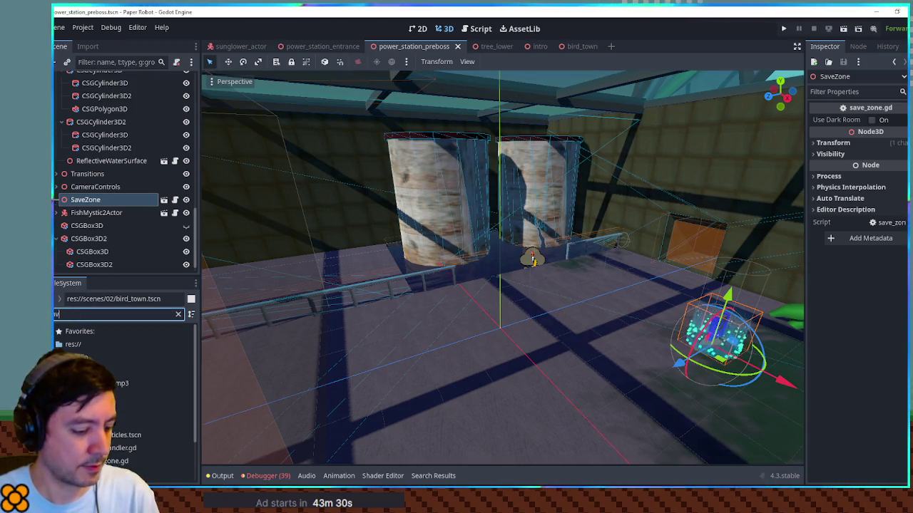
text(on)
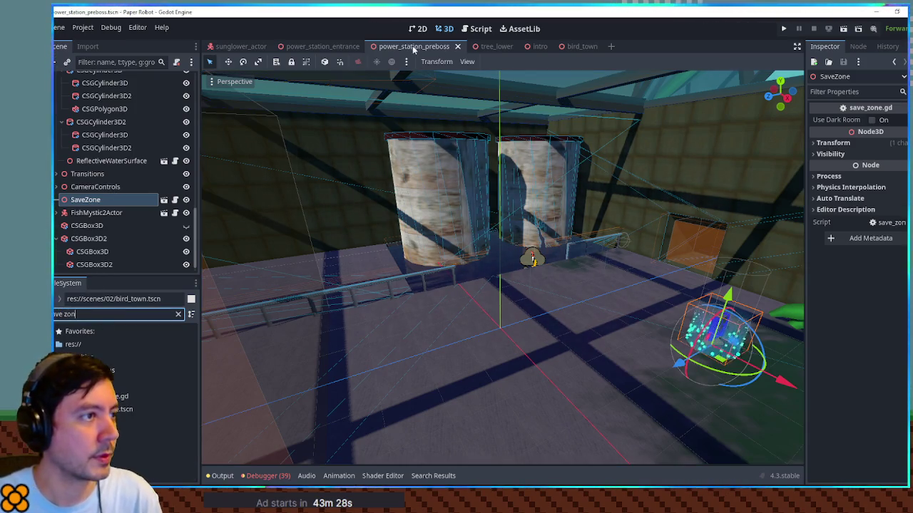
click(539, 46)
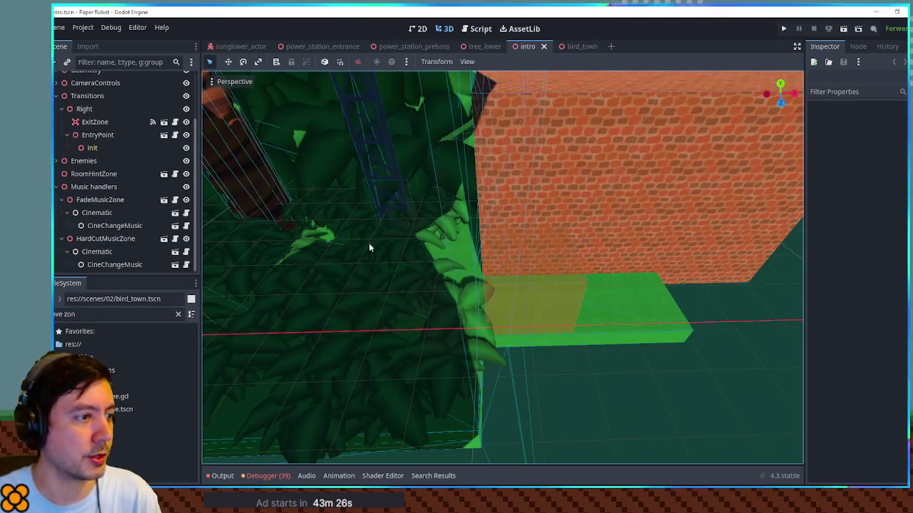
mouse_move(367, 233)
mouse_down()
mouse_move(347, 142)
mouse_move(428, 164)
mouse_move(703, 173)
mouse_move(299, 204)
mouse_move(220, 190)
mouse_move(815, 185)
mouse_up()
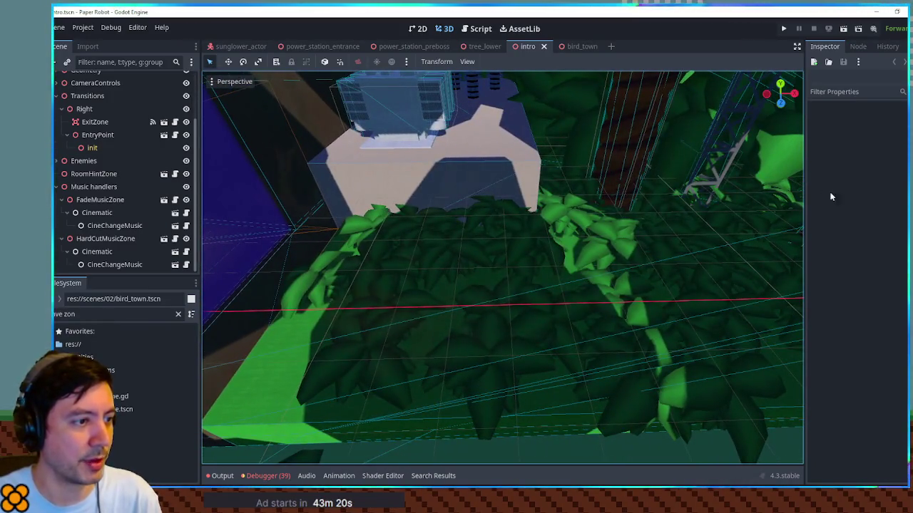
click(518, 235)
drag(520, 239, 532, 295)
drag(448, 164, 552, 240)
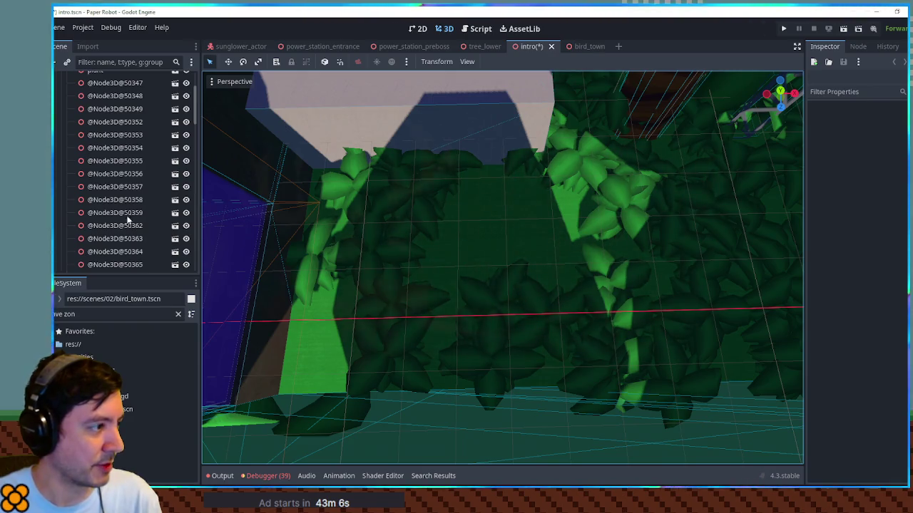
- Instance save_zone.tscn under the intro scene root and move it along the X axis
scroll(100, 84, up, 3)
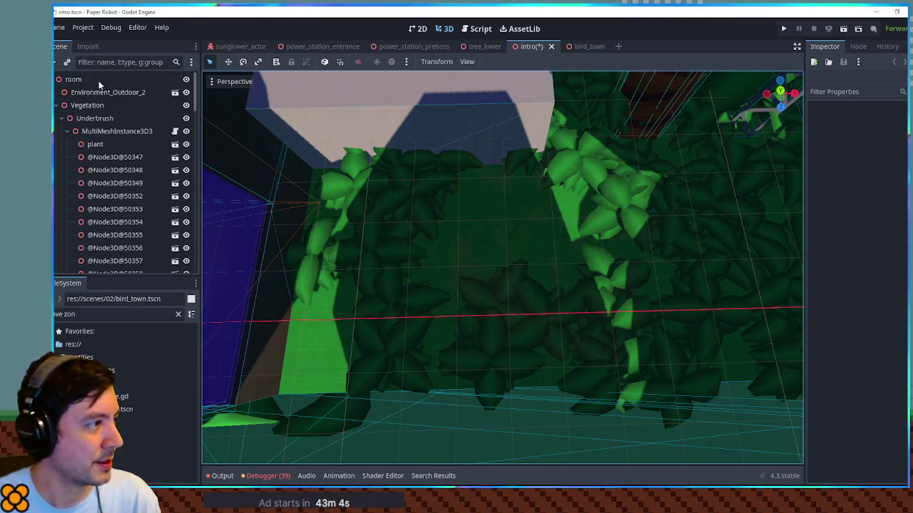
click(58, 105)
click(55, 158)
click(55, 196)
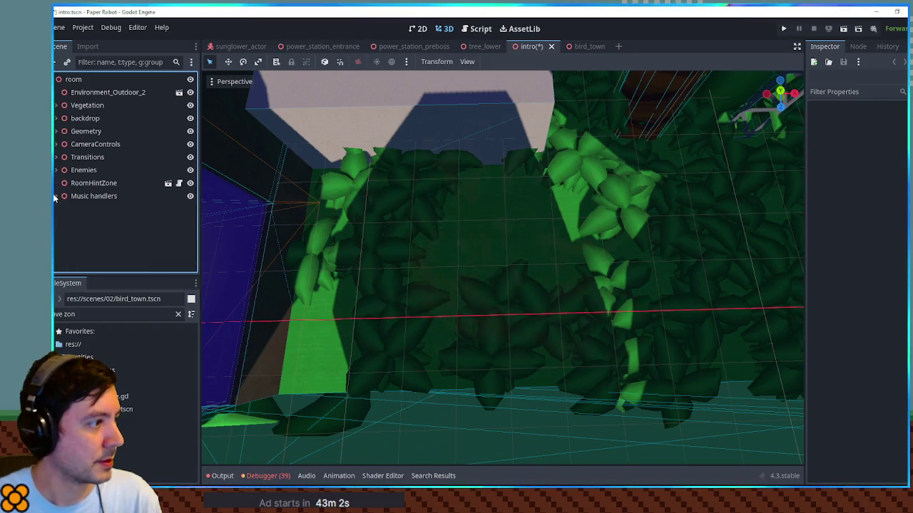
click(122, 410)
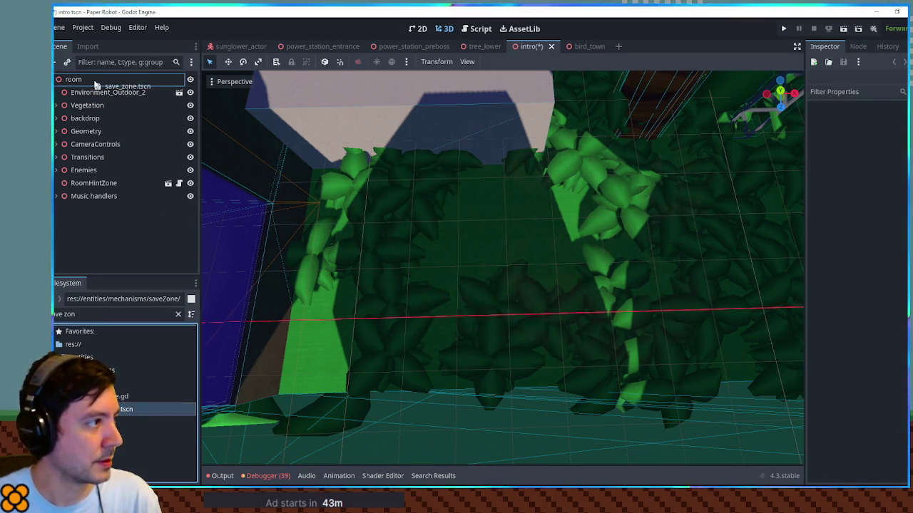
drag(95, 84, 119, 222)
scroll(490, 255, down, 5)
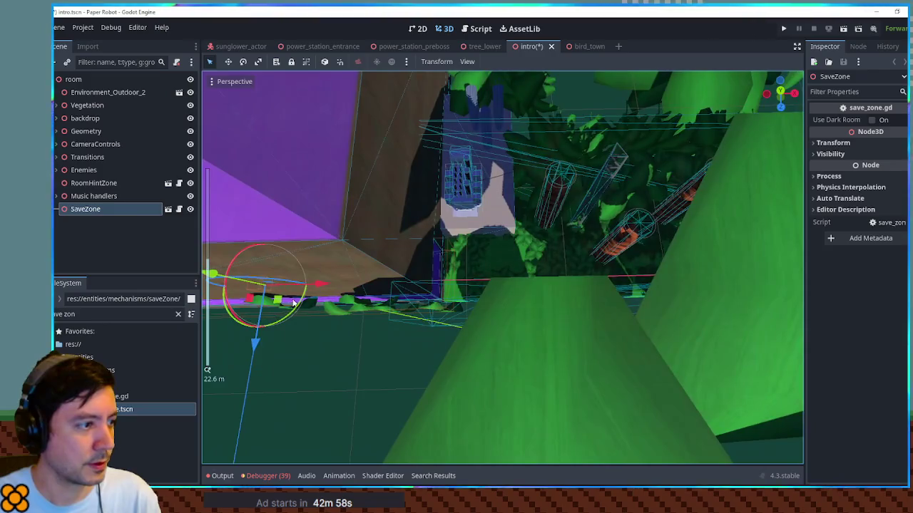
mouse_move(316, 284)
mouse_down()
mouse_move(518, 287)
mouse_move(518, 299)
mouse_move(525, 260)
mouse_up()
- Check the save zone from the top orthographic view, then close the intro scene
key(KP_7)
mouse_move(521, 297)
mouse_down()
mouse_move(534, 219)
mouse_move(526, 257)
mouse_move(583, 314)
mouse_up()
middle_click(525, 50)
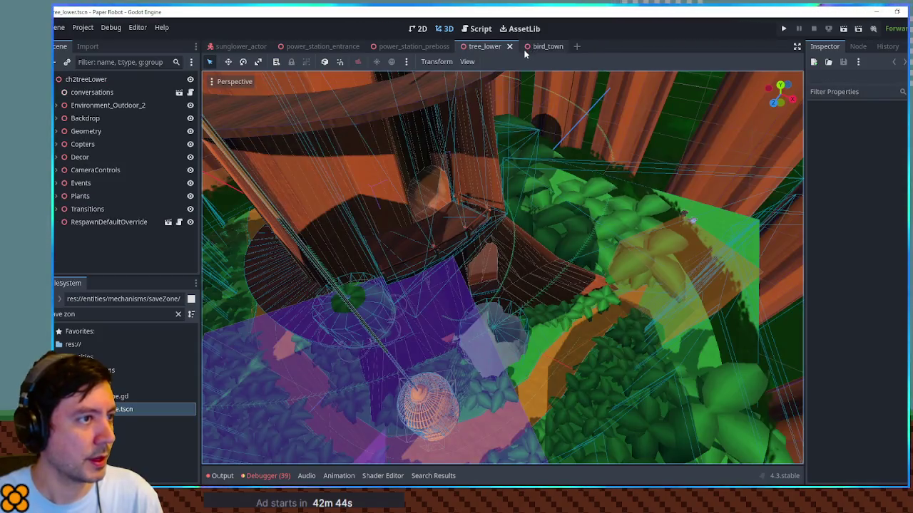
- Select the Underbrush node in tree_lower and open its scene for editing
mouse_move(514, 74)
mouse_down()
mouse_move(513, 239)
mouse_move(491, 309)
mouse_move(520, 261)
mouse_move(509, 220)
mouse_move(542, 231)
mouse_move(502, 268)
mouse_up()
scroll(525, 241, up, 3)
scroll(502, 267, up, 2)
click(460, 307)
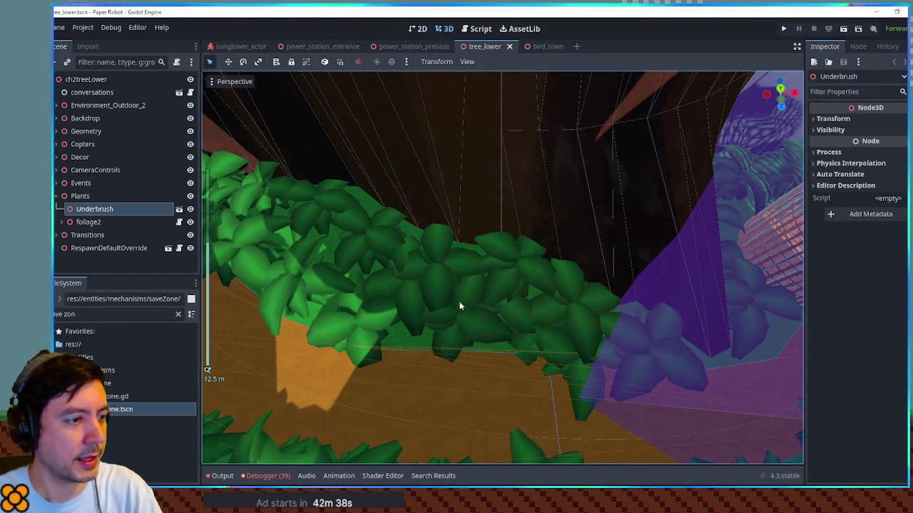
scroll(441, 276, up, 3)
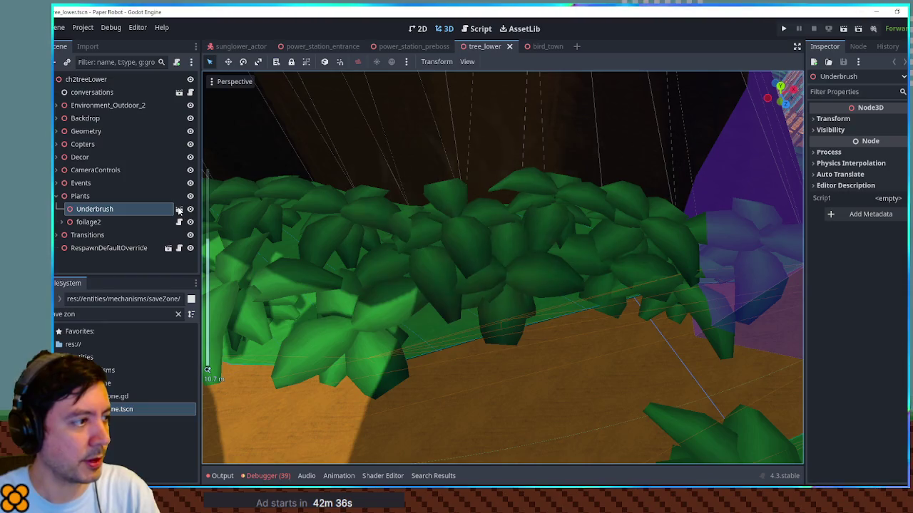
scroll(473, 219, down, 3)
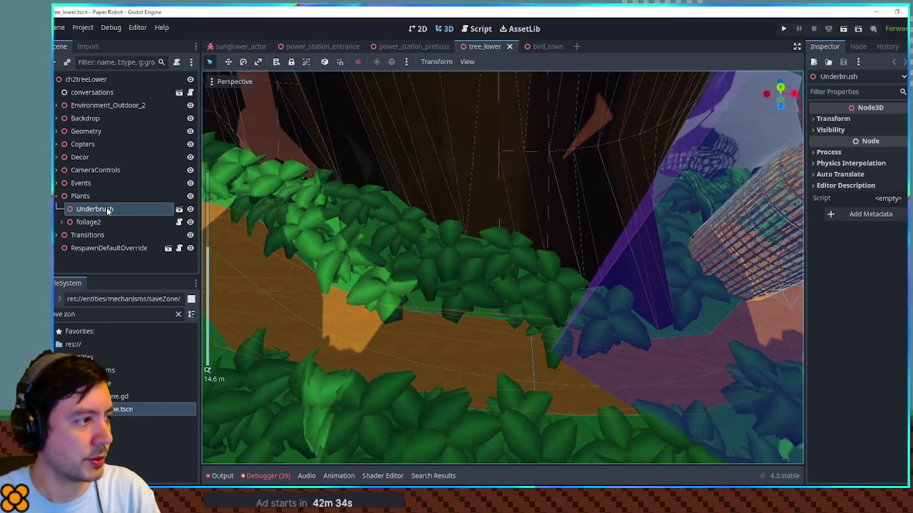
click(179, 209)
- Box-select plants in the middle clump of the underbrush and delete them
drag(560, 243, 509, 243)
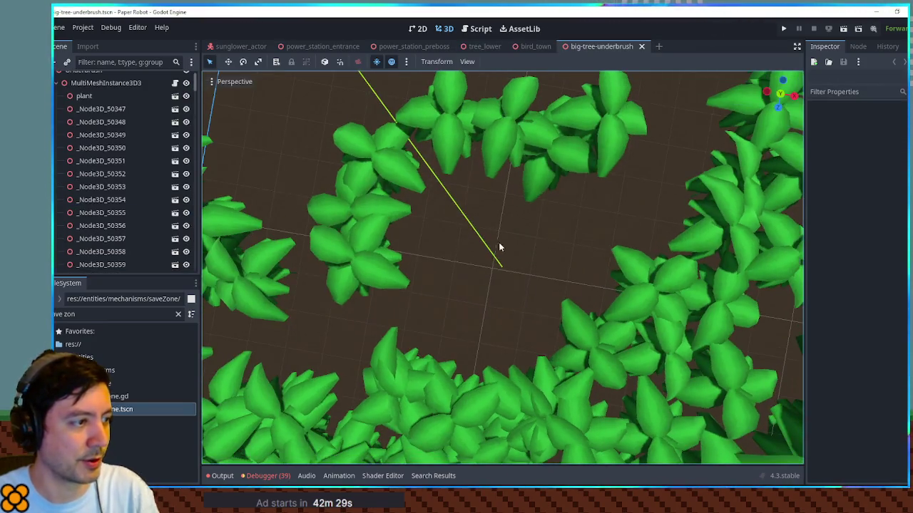
mouse_move(426, 235)
mouse_down()
mouse_move(709, 248)
mouse_move(495, 225)
mouse_move(524, 224)
mouse_move(487, 248)
mouse_move(446, 249)
mouse_move(514, 246)
mouse_up()
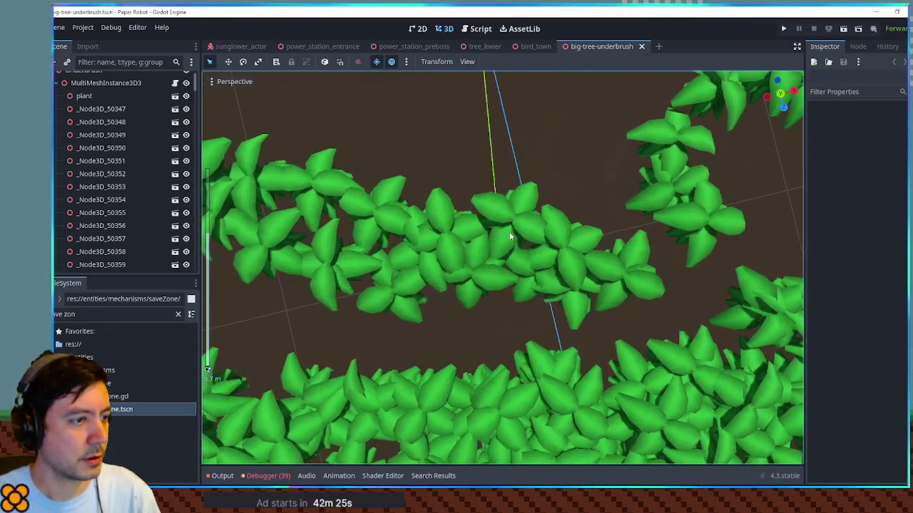
drag(479, 176, 540, 300)
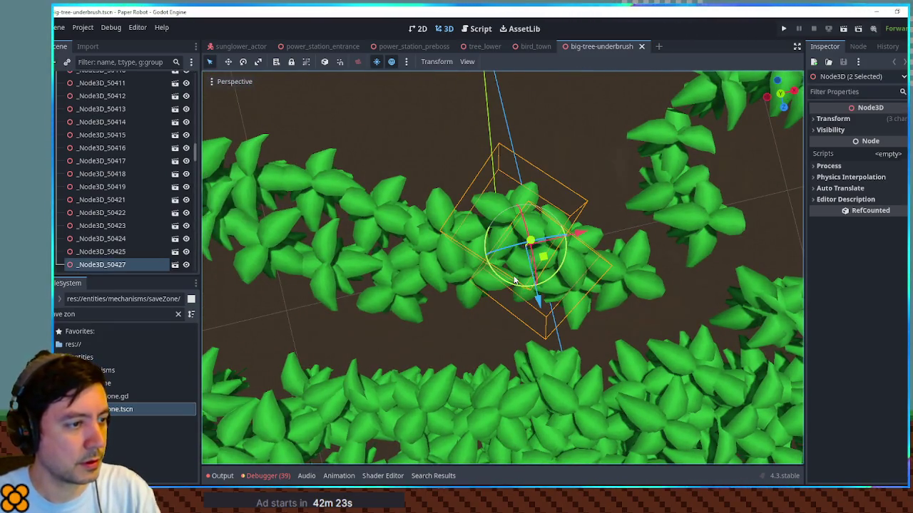
drag(446, 164, 573, 348)
drag(427, 221, 565, 280)
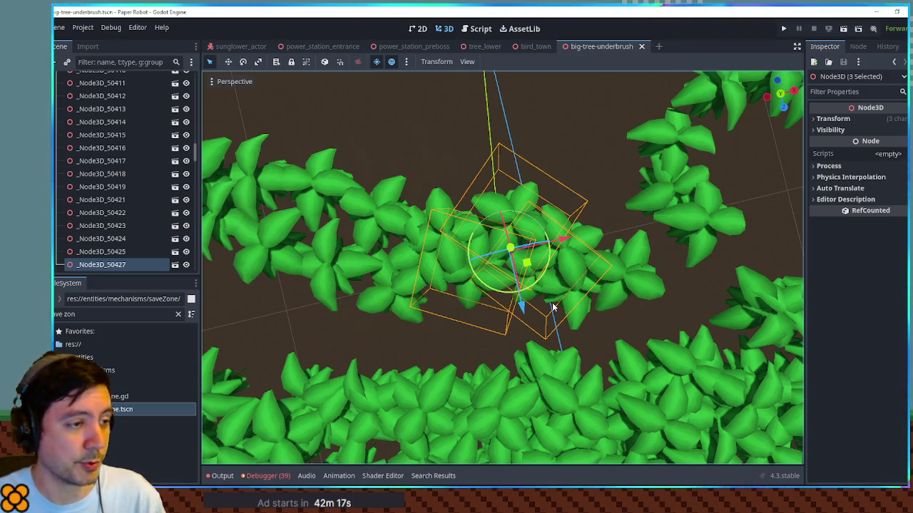
key(Delete)
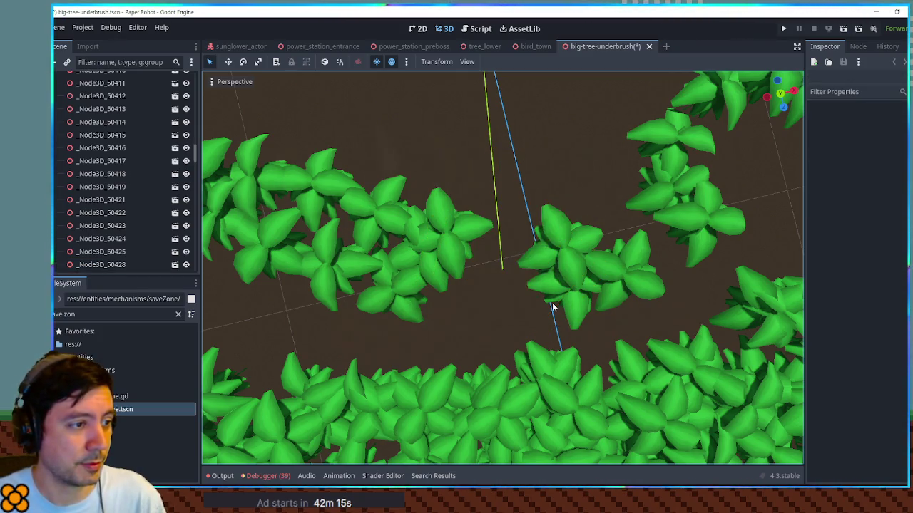
- Select plants in the left clump, then save and close big-tree-underbrush and return to tree_lower
click(457, 229)
drag(512, 178, 429, 302)
drag(511, 157, 418, 323)
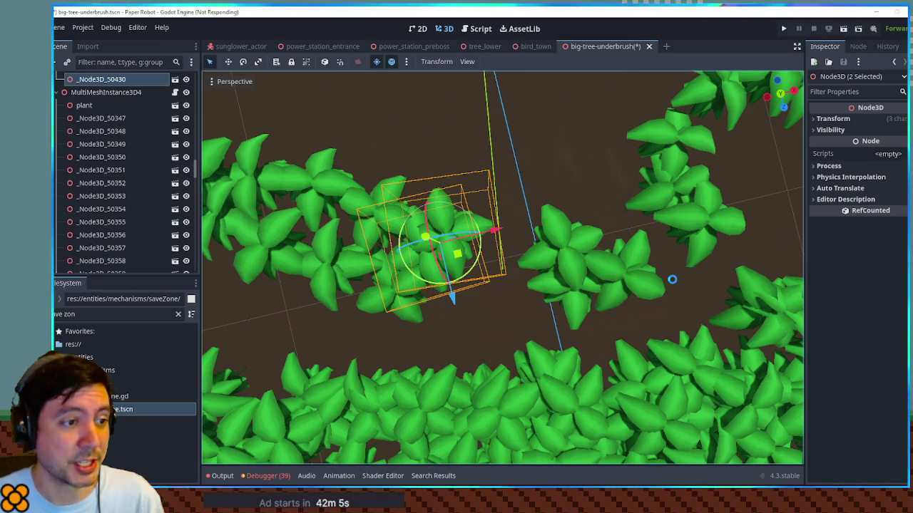
key(ctrl+s)
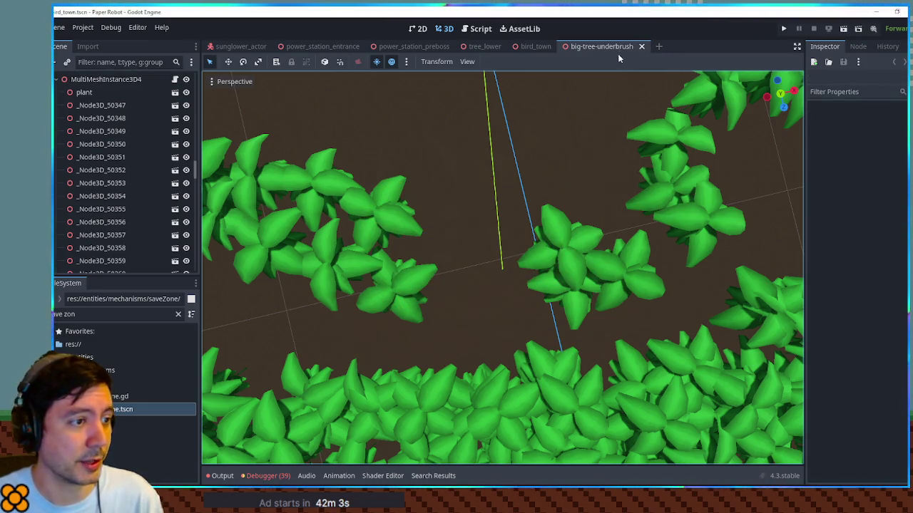
click(641, 46)
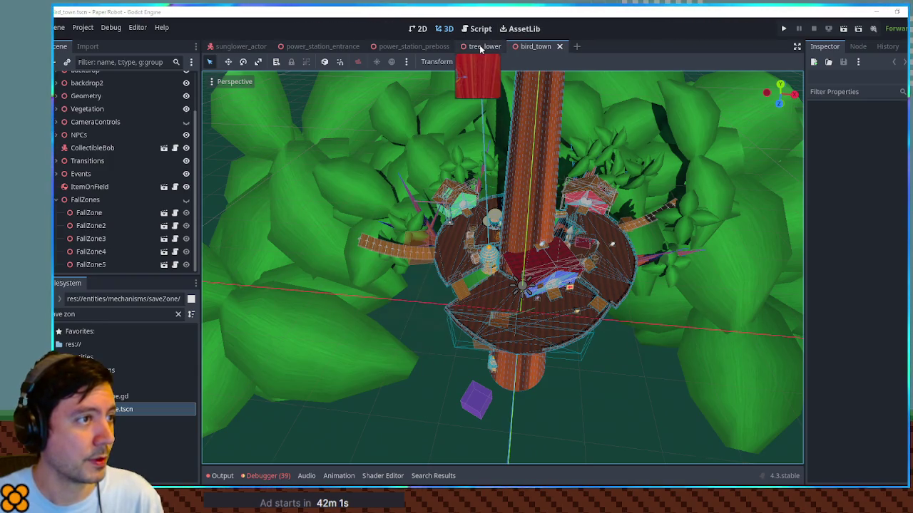
click(479, 46)
click(462, 306)
- Add a save zone to tree_lower and move it onto the plant ledge by the Underbrush
key(f)
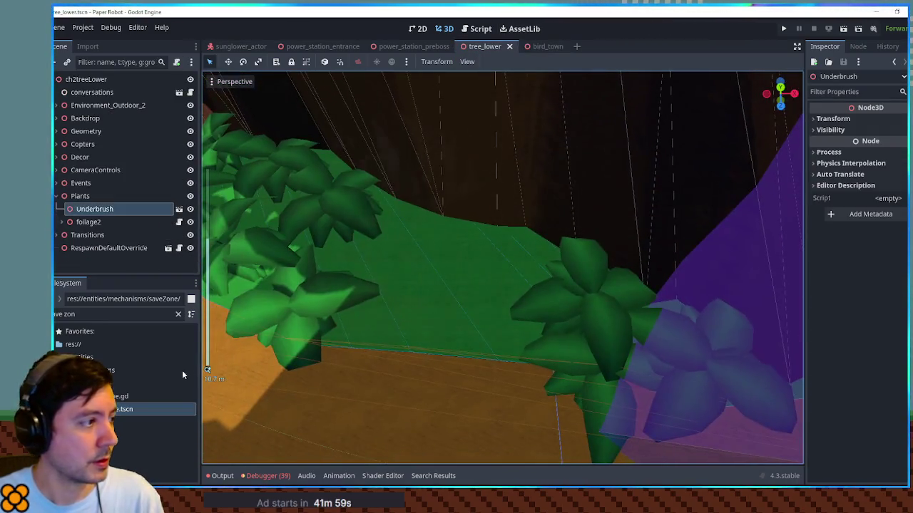
drag(122, 409, 85, 79)
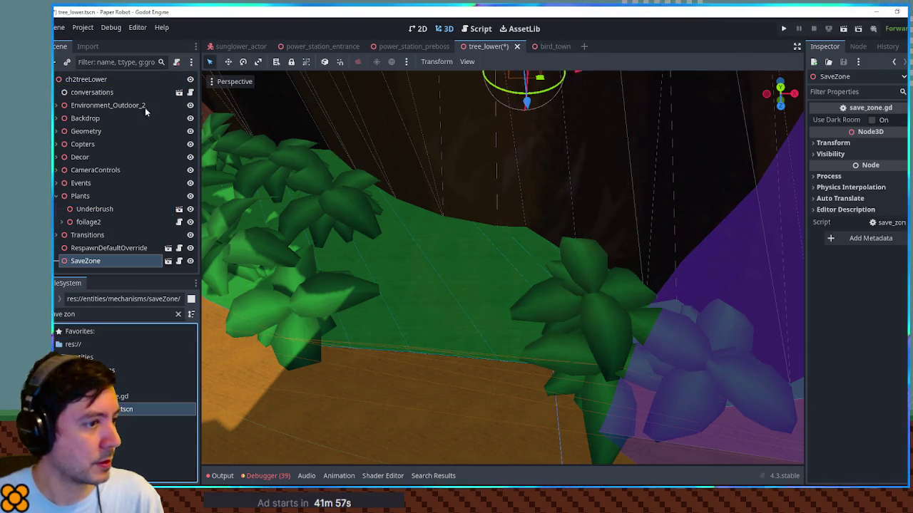
scroll(517, 146, down, 2)
mouse_move(533, 137)
mouse_down()
mouse_move(492, 292)
mouse_move(534, 259)
mouse_move(498, 284)
mouse_up()
- Save the tree_lower scene and close its tab
key(ctrl+s)
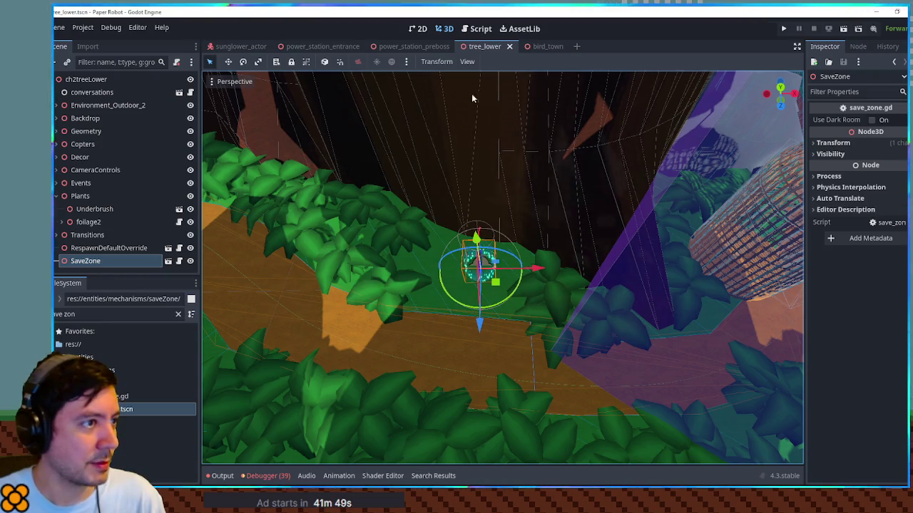
key(ctrl+s)
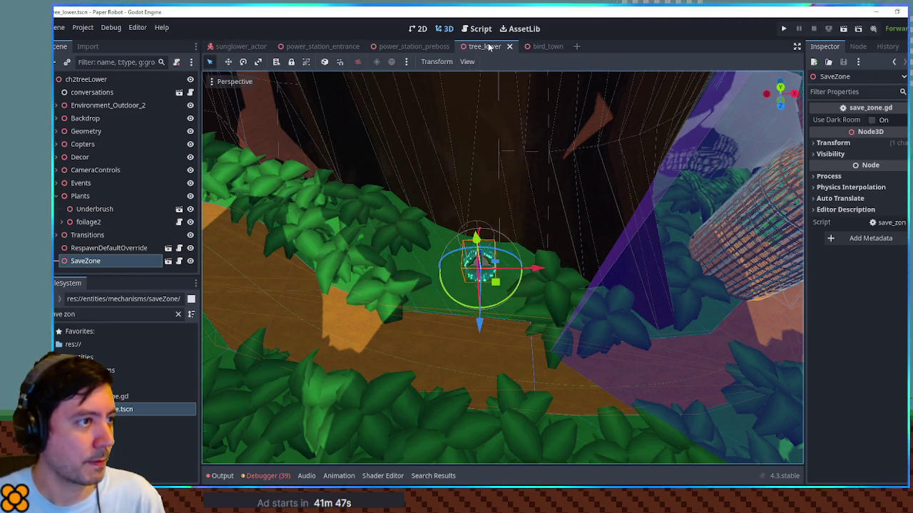
middle_click(489, 46)
- Bring up the bird_town scene and orbit down toward the blue house
drag(563, 200, 533, 177)
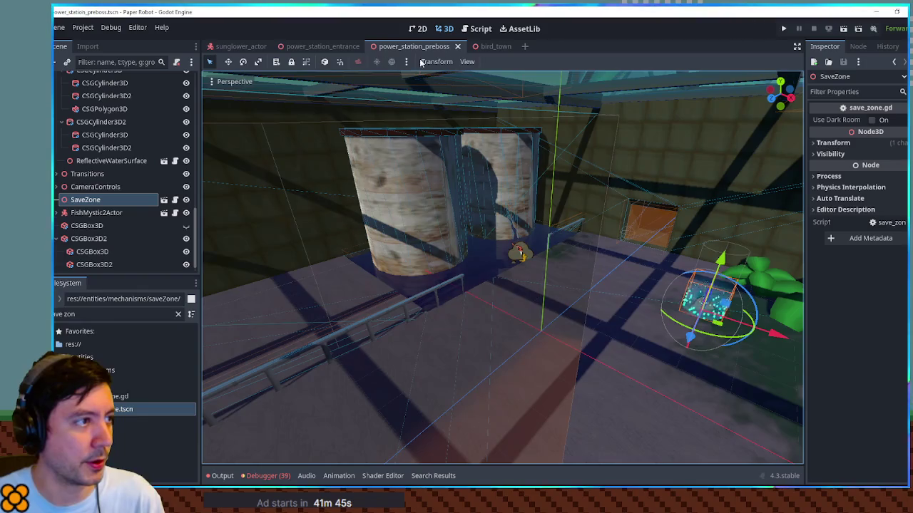
click(493, 46)
scroll(619, 294, up, 4)
drag(619, 294, 527, 235)
scroll(521, 228, up, 3)
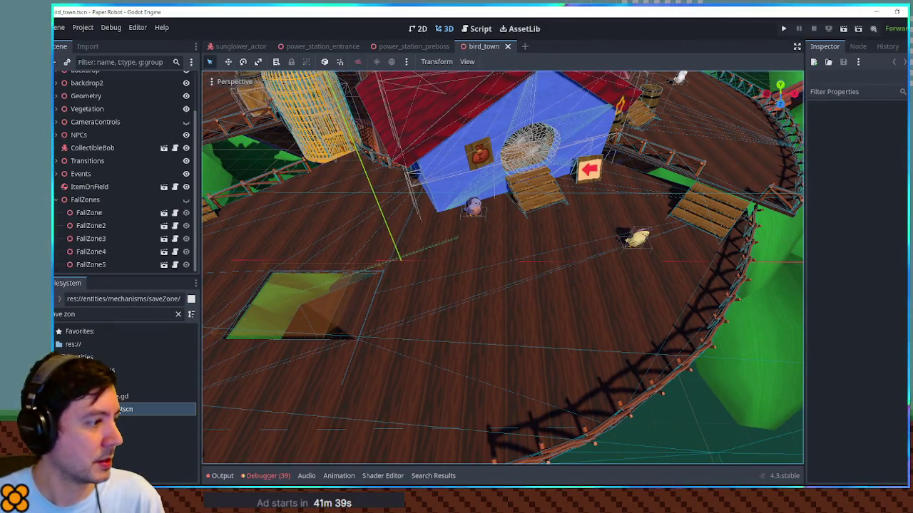
- Add a save zone to BirdTown and move it up beside the blue house
scroll(74, 100, up, 3)
click(57, 249)
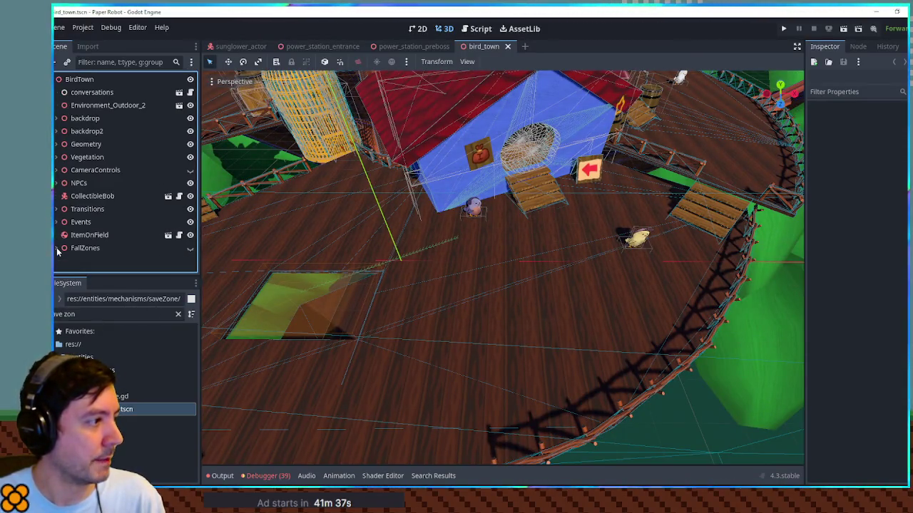
drag(125, 409, 103, 145)
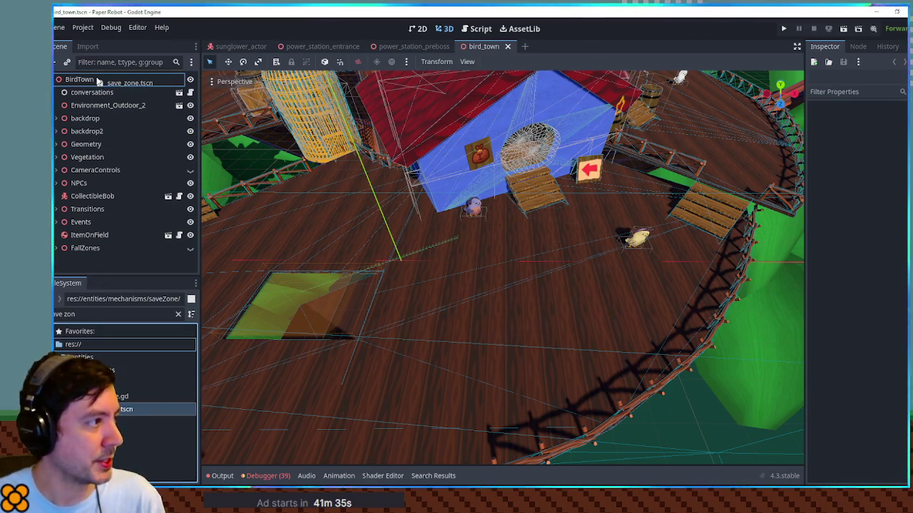
drag(99, 82, 99, 81)
mouse_move(408, 271)
mouse_down()
mouse_move(420, 212)
mouse_move(574, 217)
mouse_move(504, 223)
mouse_up()
- Save bird_town, check the placement, and run the scene with F6
key(ctrl+s)
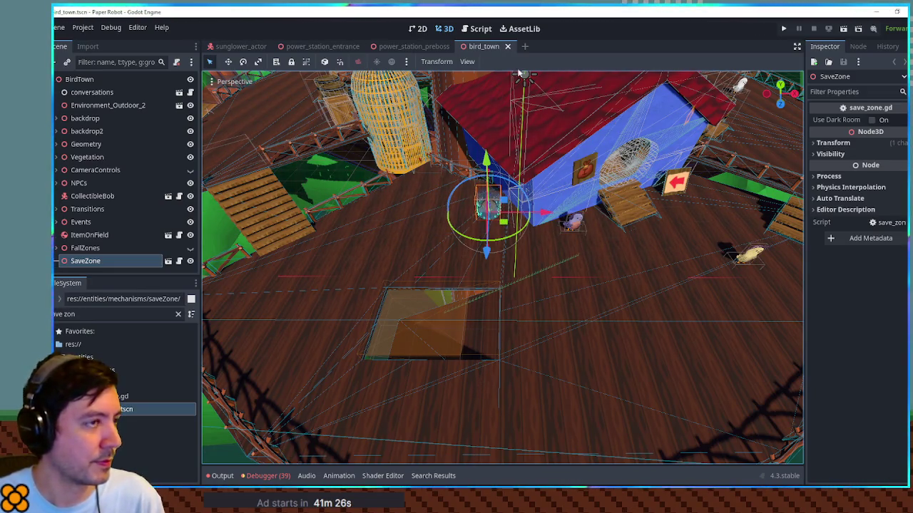
drag(569, 185, 571, 190)
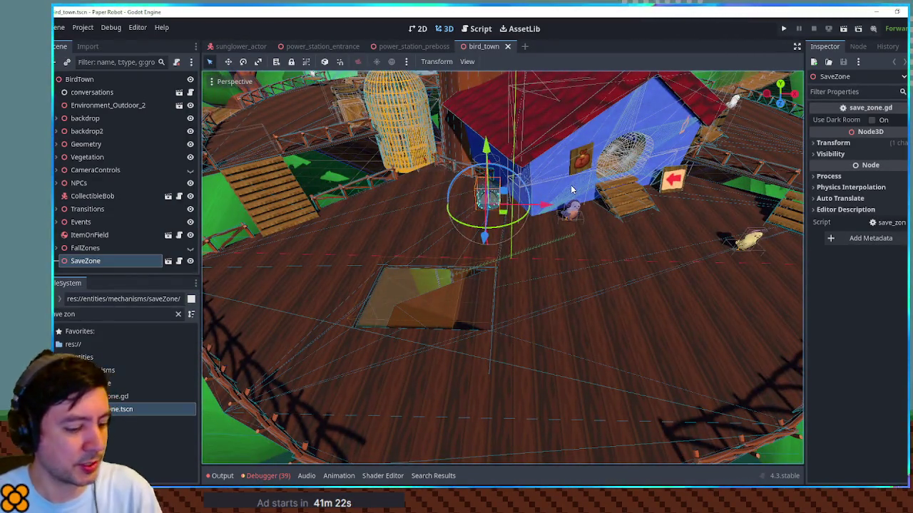
key(F6)
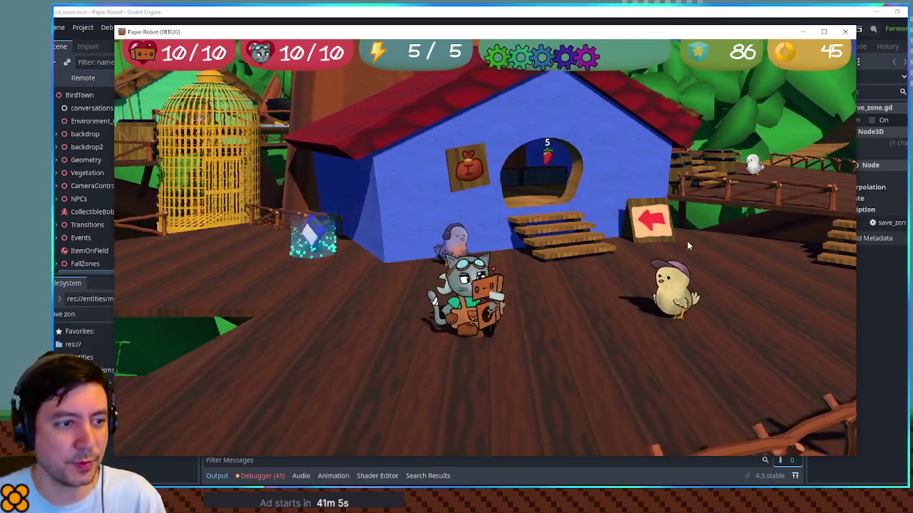
- Run the robot left past the save zone into the hole, then stop the game
key(a)
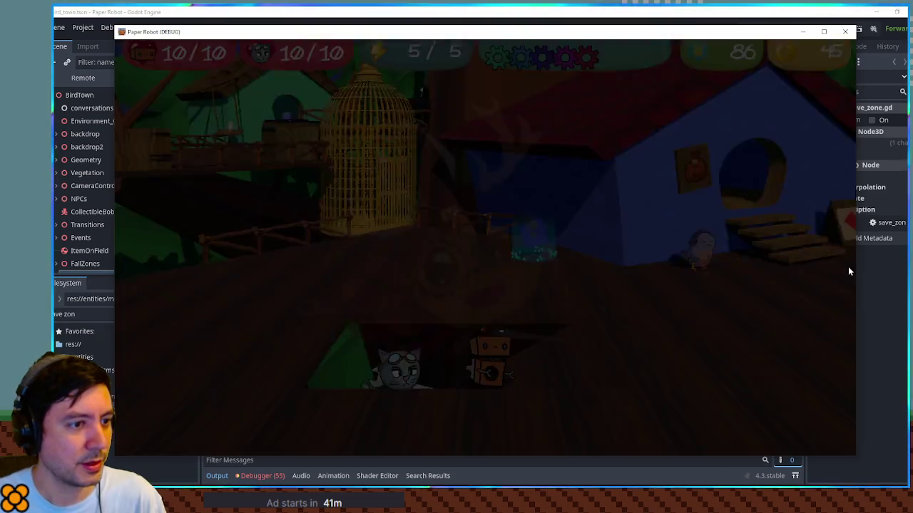
key(F8)
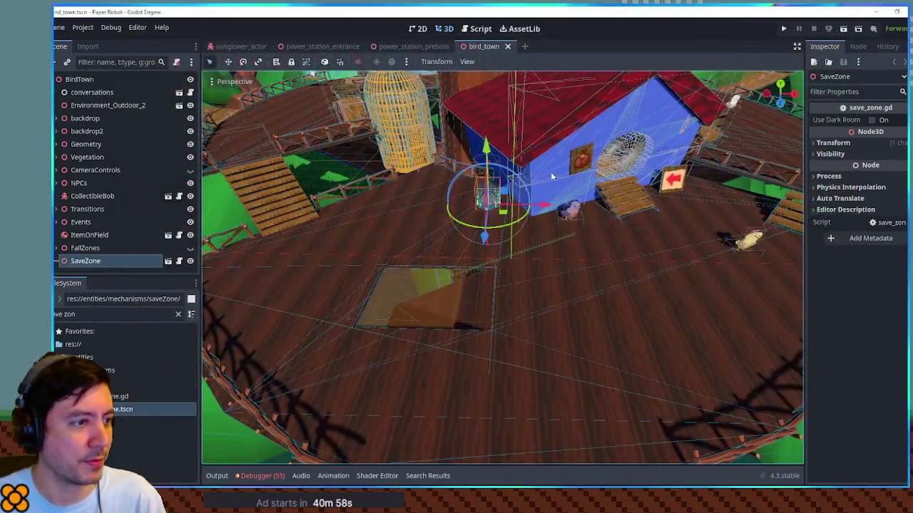
- Move bird_town's SaveZone beside the arrow sign, save the scene and close its tab
drag(503, 212, 749, 214)
key(f)
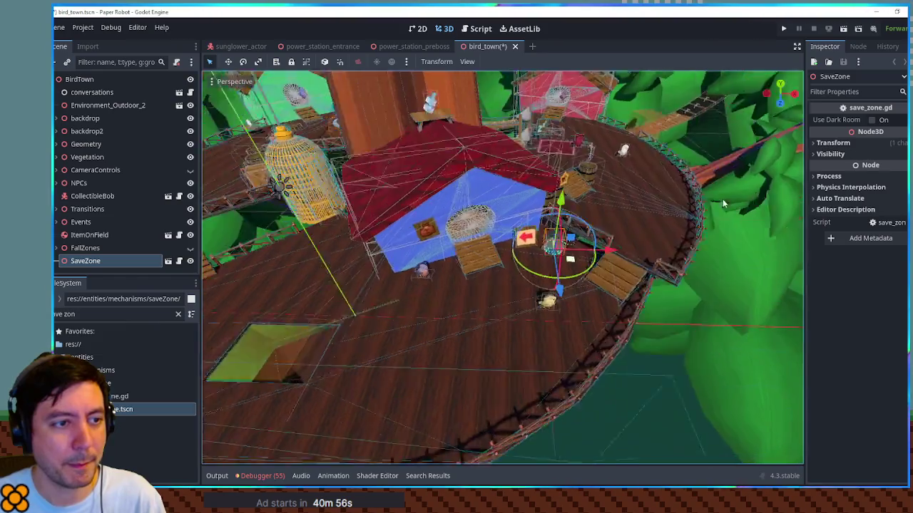
scroll(618, 290, up, 3)
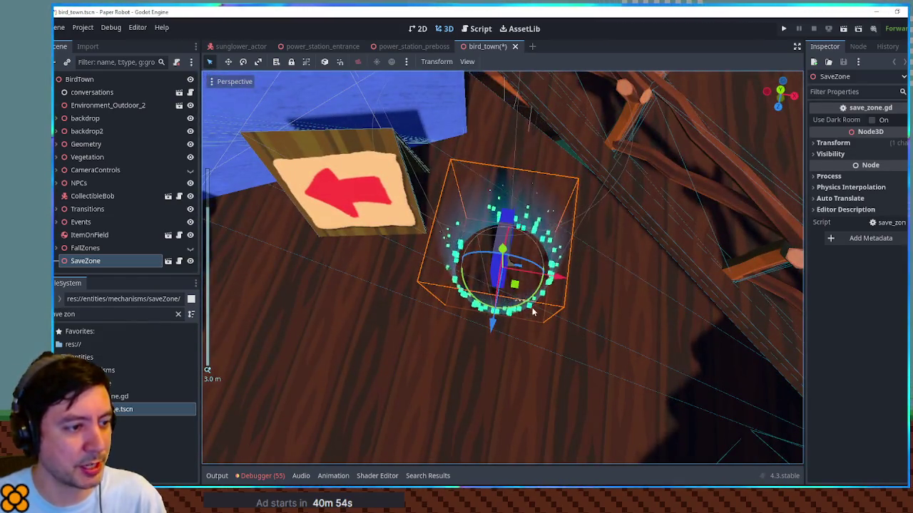
mouse_move(515, 288)
mouse_down()
mouse_move(544, 298)
mouse_move(558, 316)
mouse_up()
scroll(556, 307, down, 4)
key(ctrl+s)
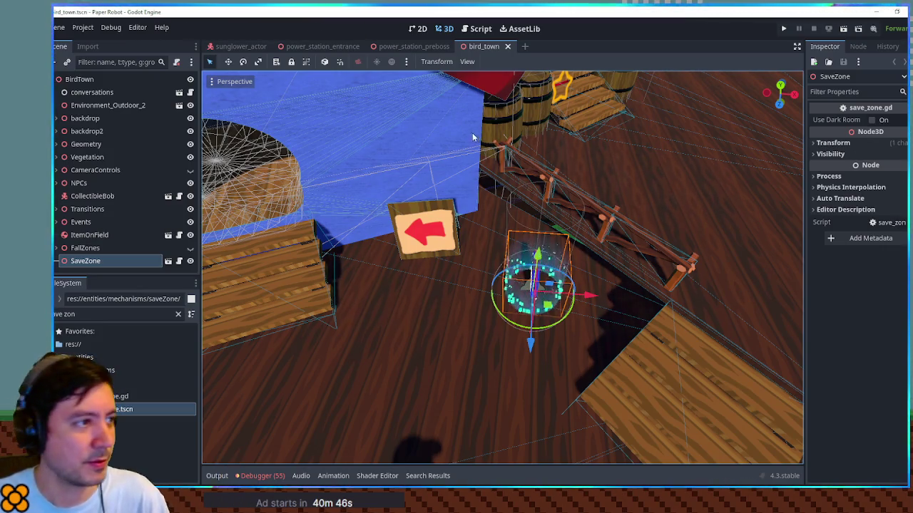
middle_click(487, 47)
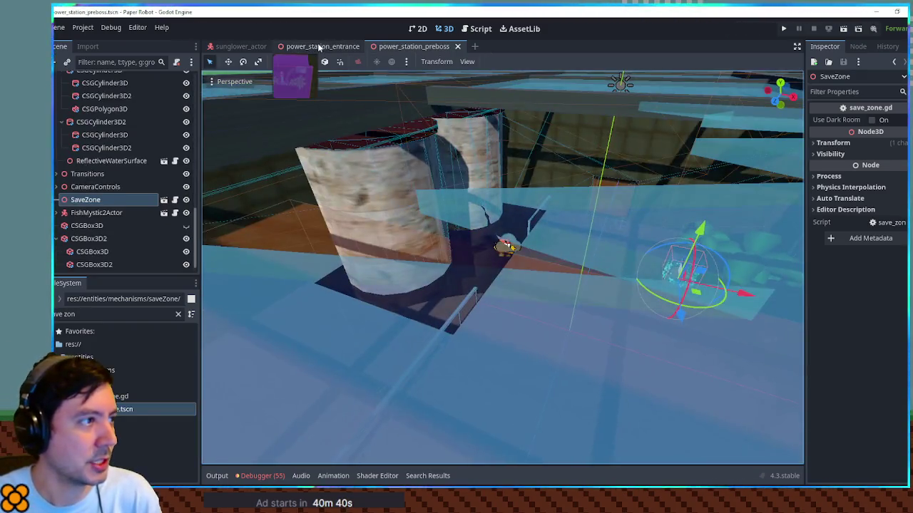
- Add a SaveZone to power_station_entrance, position it on the left ledge among the pipes, and save
click(320, 47)
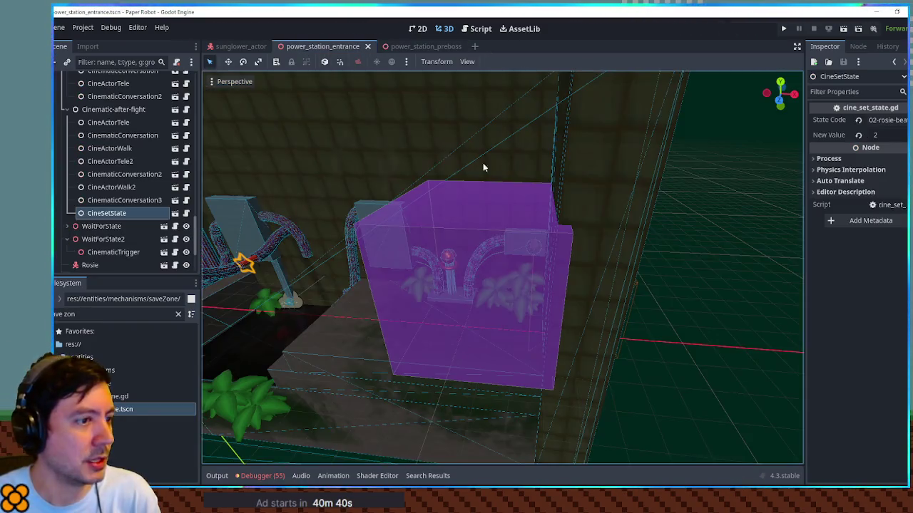
drag(543, 184, 635, 166)
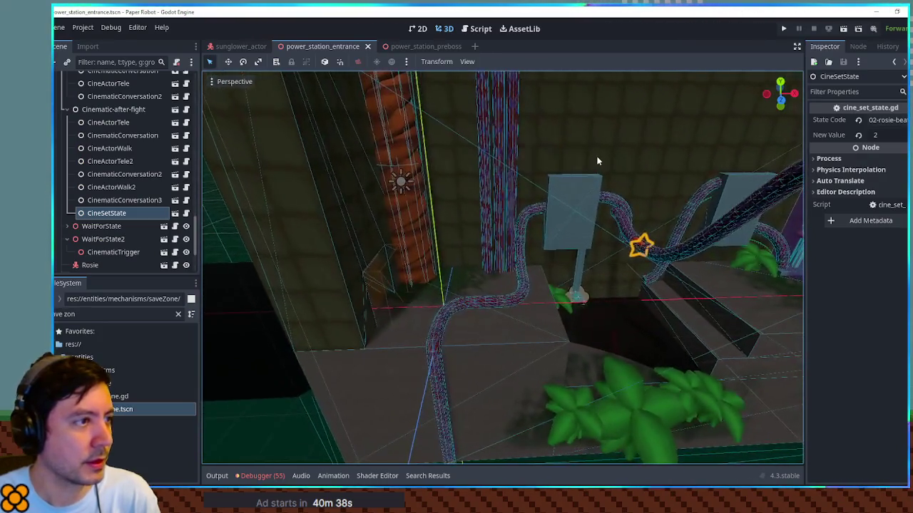
mouse_move(122, 409)
mouse_down()
mouse_move(91, 62)
mouse_move(91, 84)
mouse_up()
drag(439, 317, 467, 291)
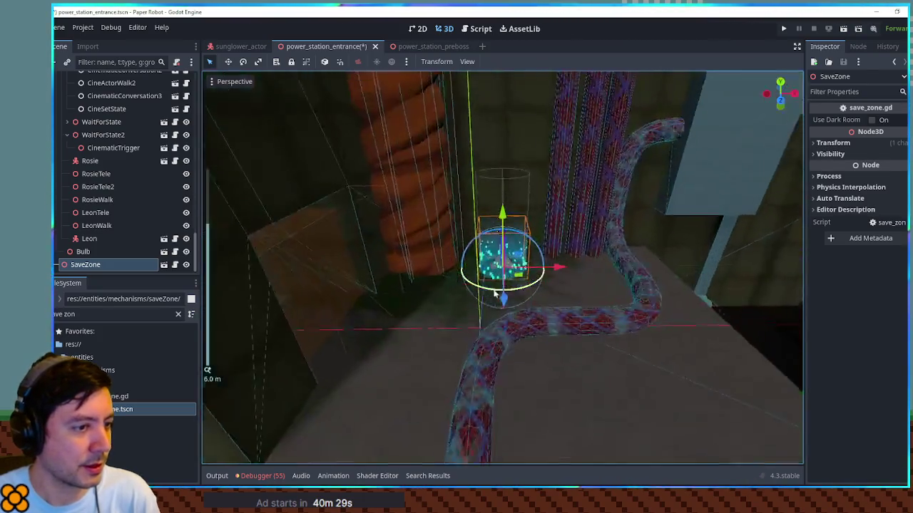
scroll(519, 332, up, 3)
mouse_move(515, 261)
mouse_down()
mouse_move(510, 254)
mouse_move(515, 259)
mouse_up()
scroll(585, 317, down, 5)
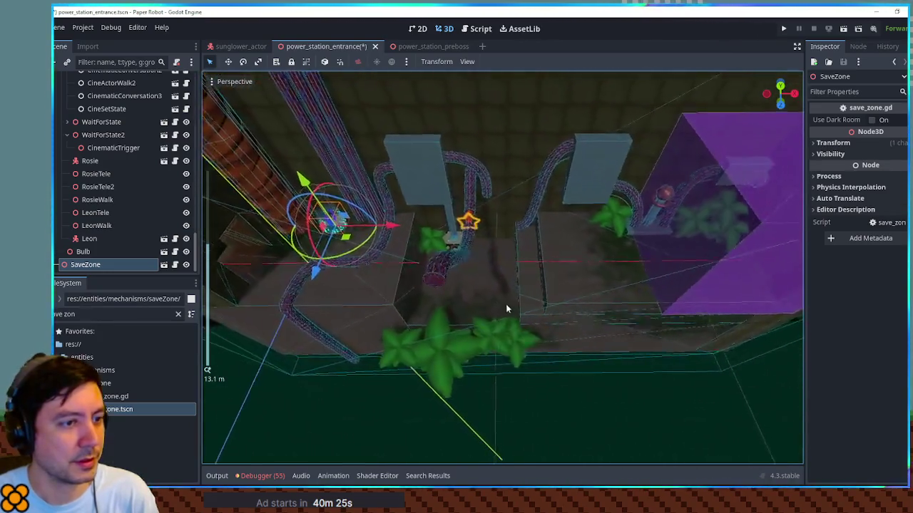
key(ctrl+s)
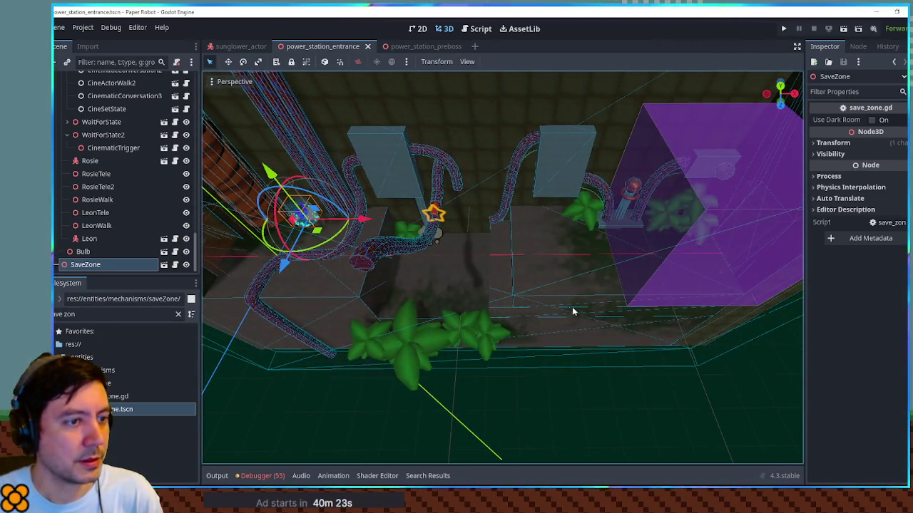
drag(574, 311, 458, 330)
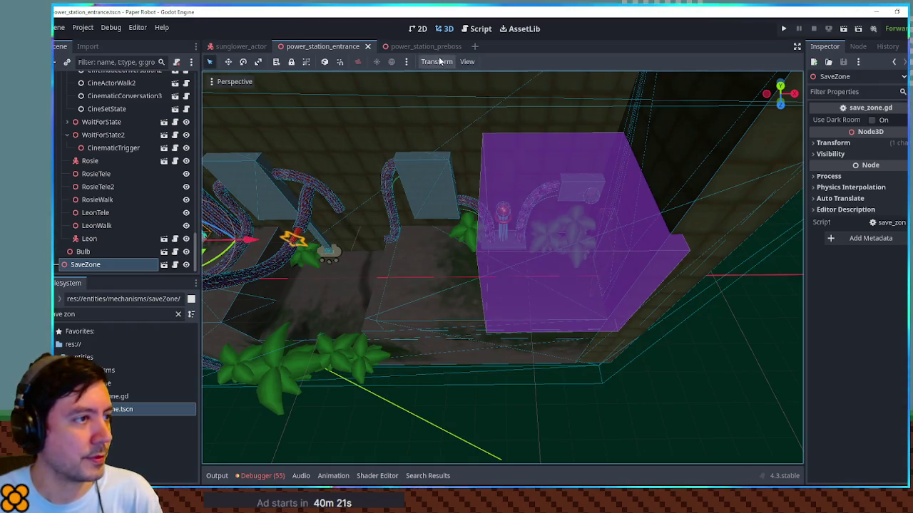
- Delete the SAVE POINTS item from TODO.txt, review the Battle sets item, and return to power_station_preboss
click(479, 29)
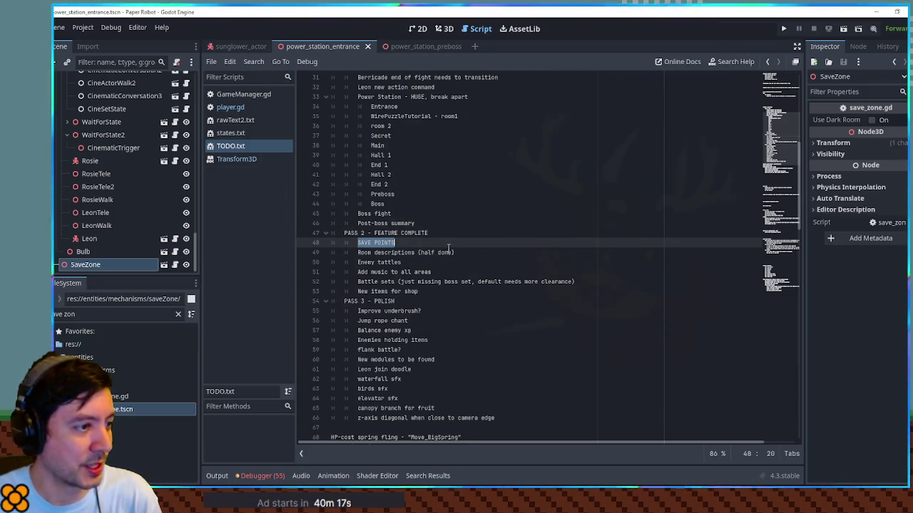
key(BackSpace)
key(BackSpace)
key(BackSpace)
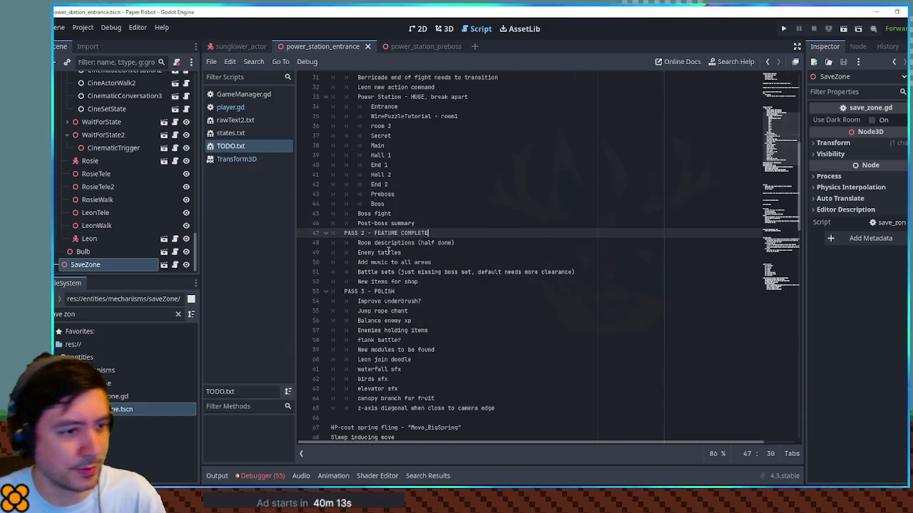
click(367, 252)
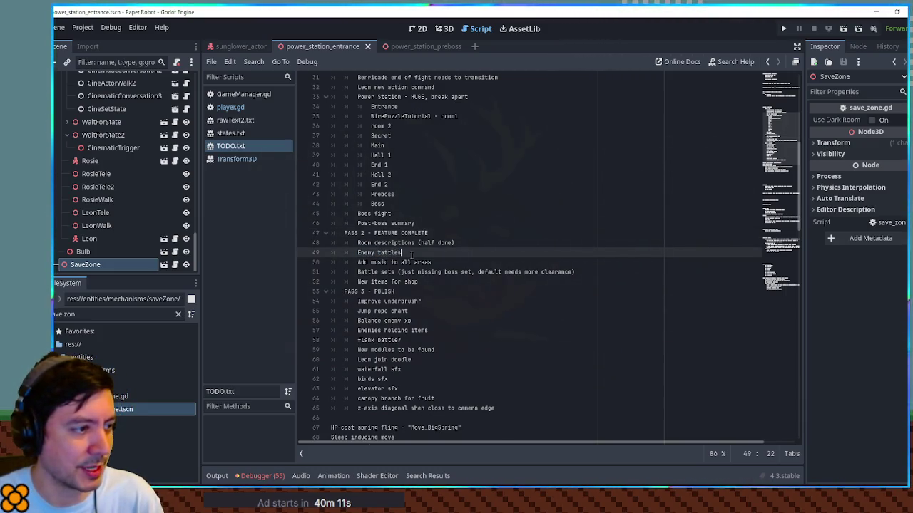
double_click(363, 262)
double_click(367, 272)
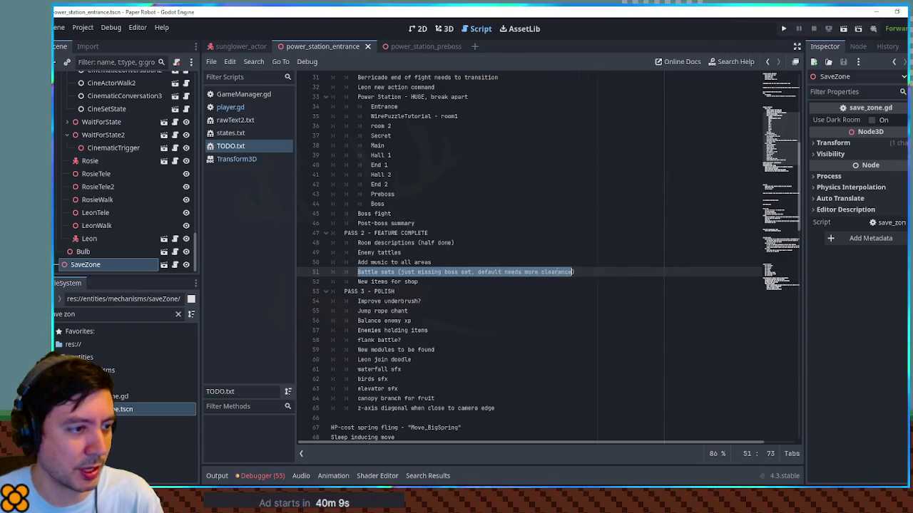
click(588, 270)
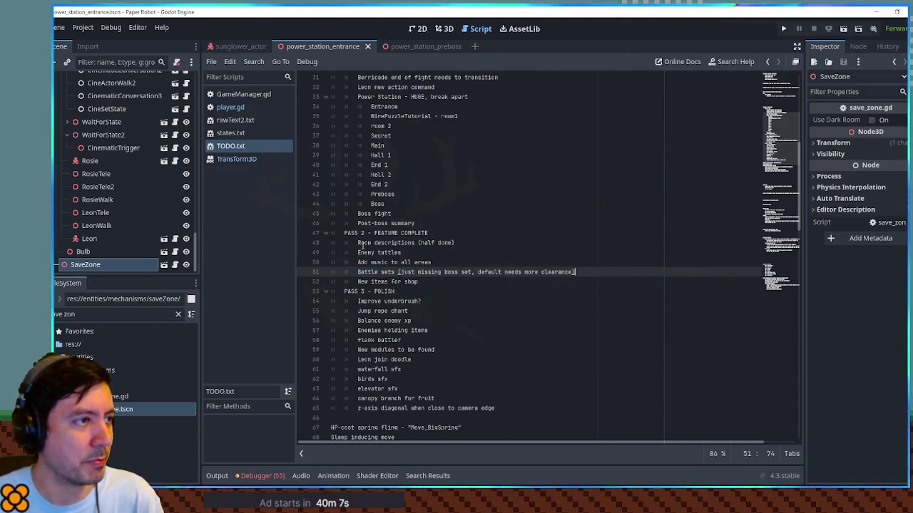
click(411, 47)
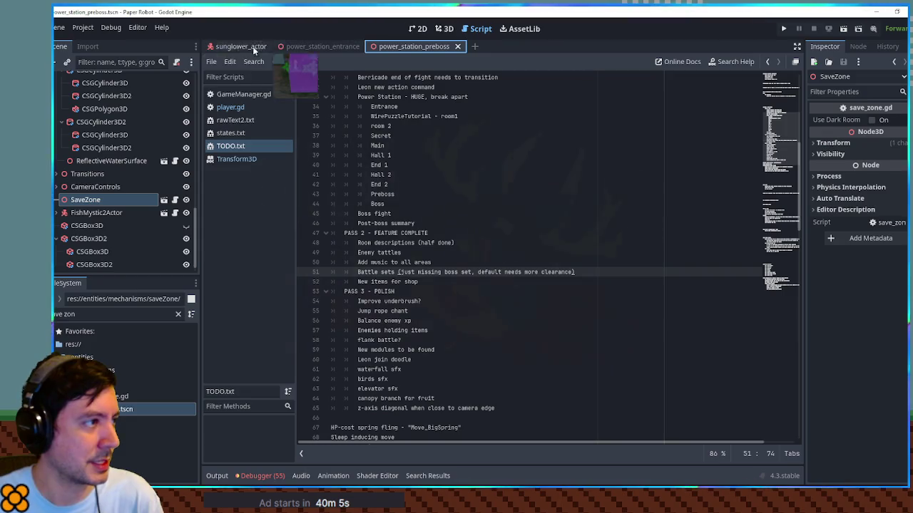
- Open power_station_boss via a 'boss' search, inspect the 01-fort battle set in 3D, then close it
click(102, 330)
text(oss)
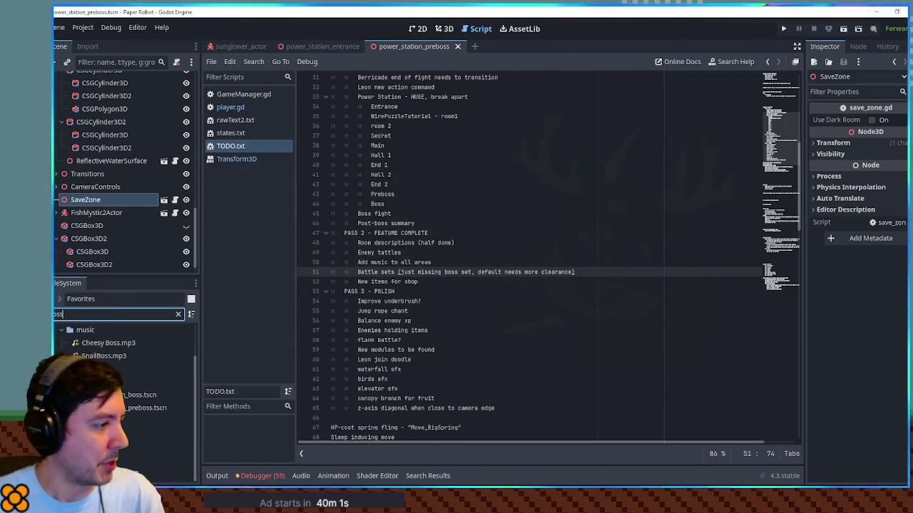
double_click(132, 394)
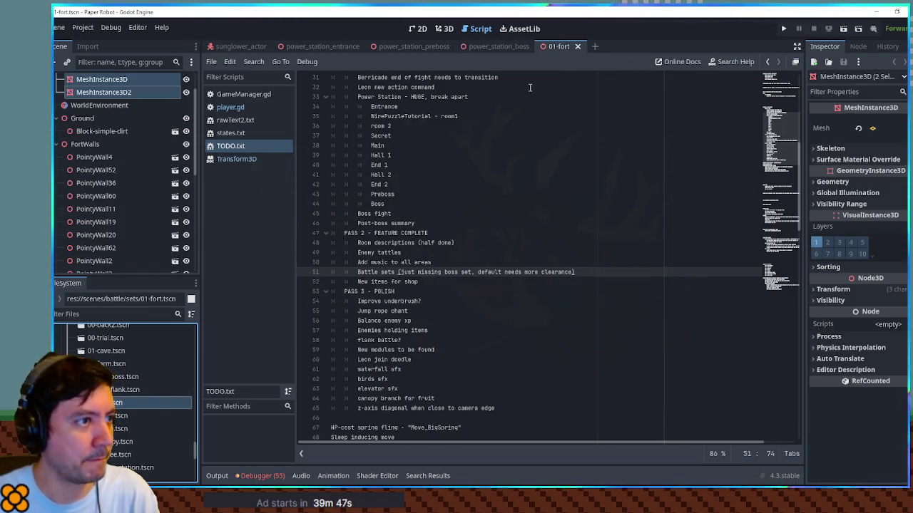
click(443, 28)
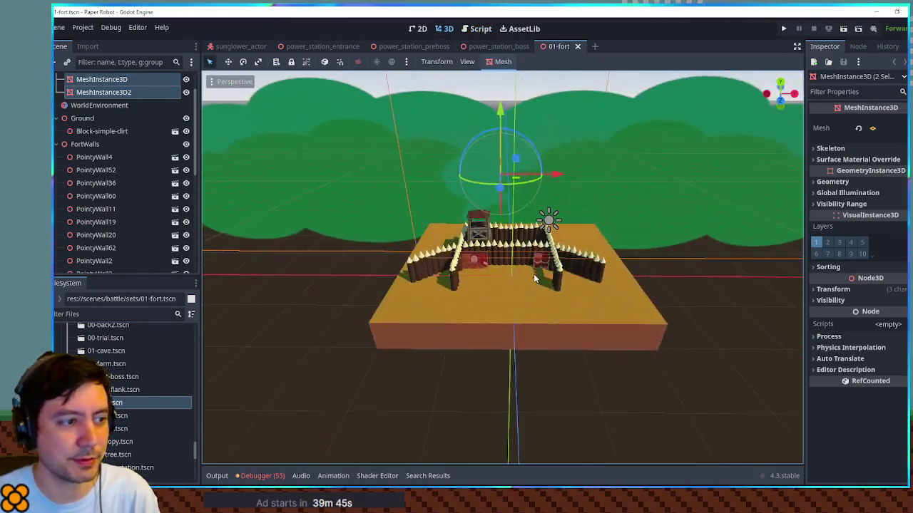
scroll(533, 274, up, 3)
drag(491, 271, 557, 269)
scroll(474, 272, down, 5)
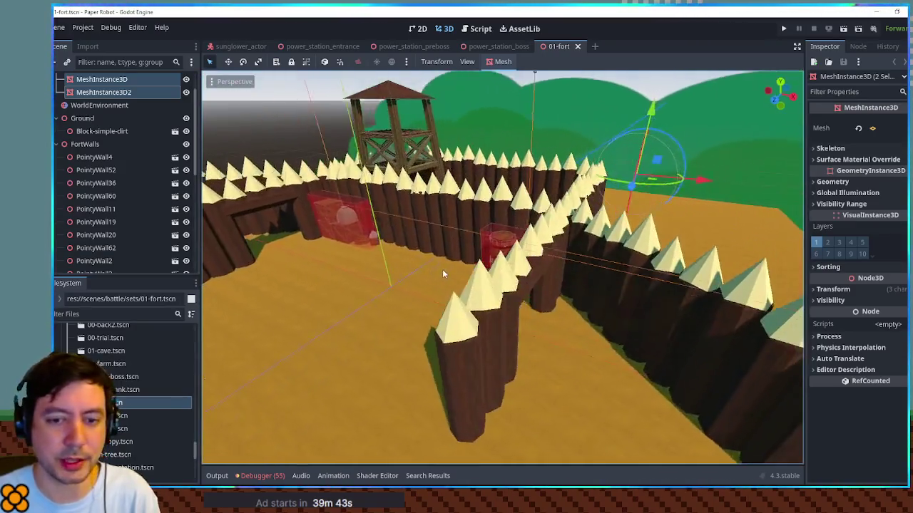
scroll(475, 272, up, 5)
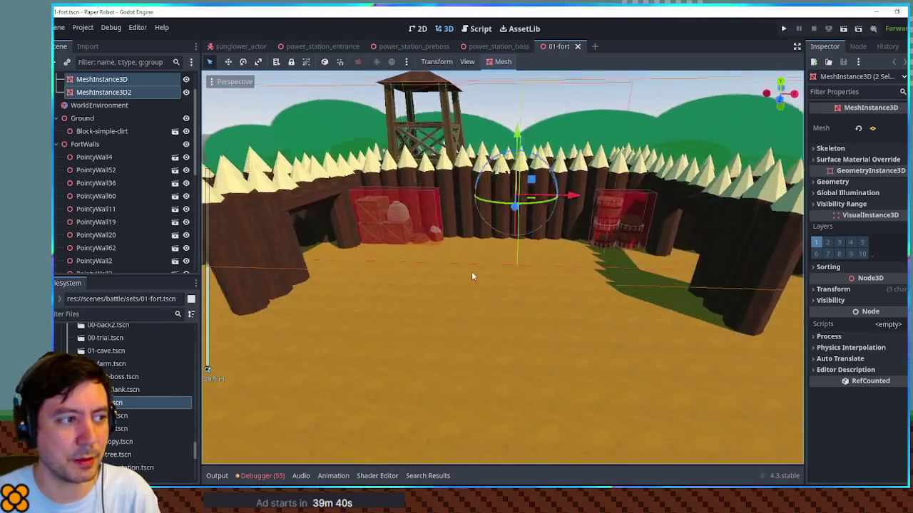
scroll(474, 275, down, 3)
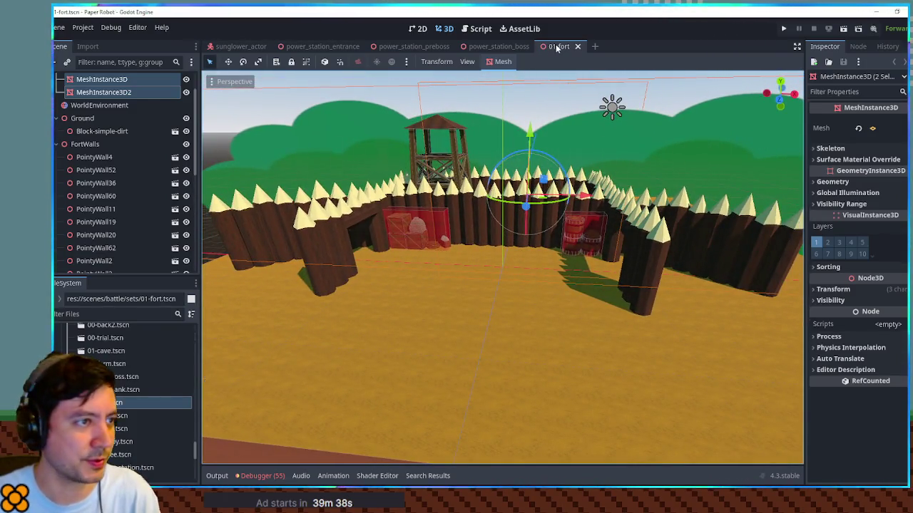
click(578, 47)
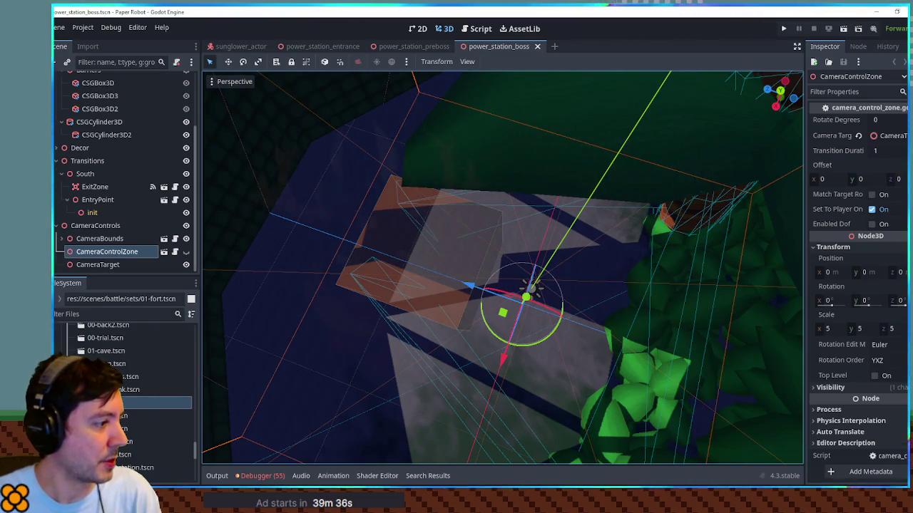
- Create a new 3D scene named 02-boss in the sets folder
scroll(125, 399, up, 2)
right_click(86, 357)
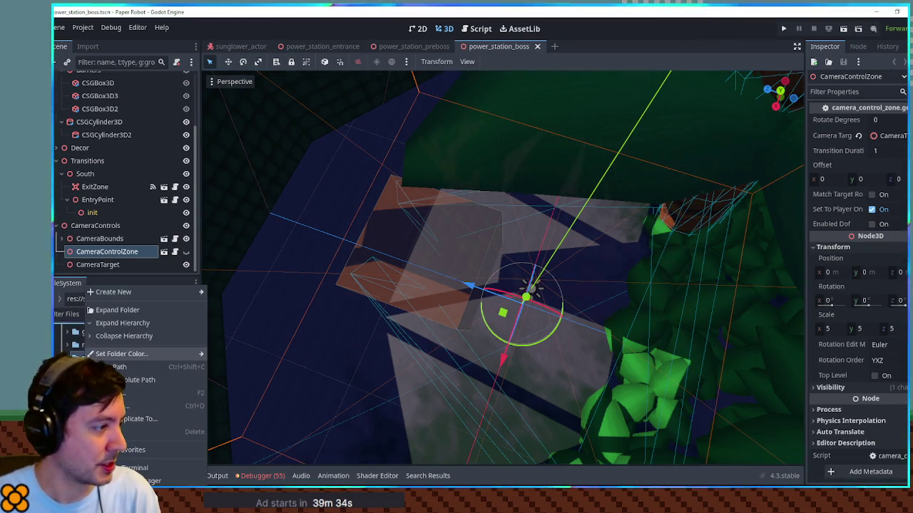
mouse_move(157, 292)
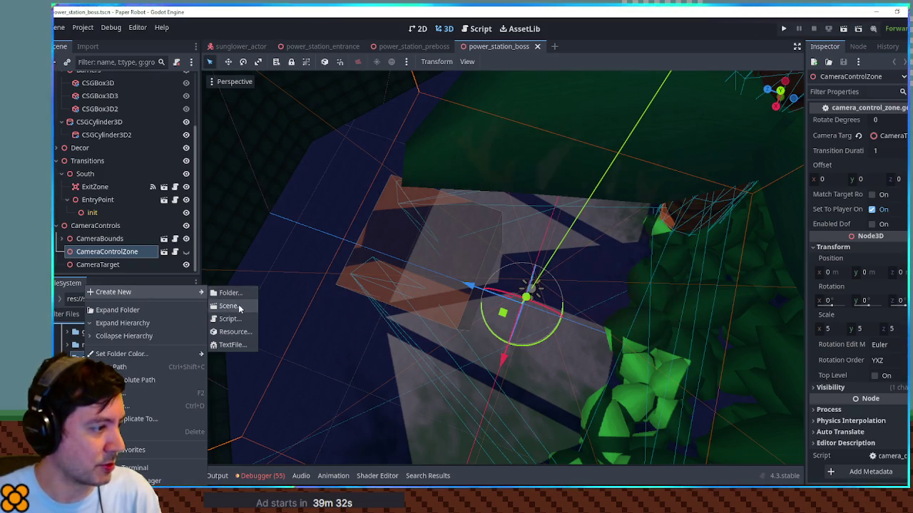
click(232, 305)
text(02)
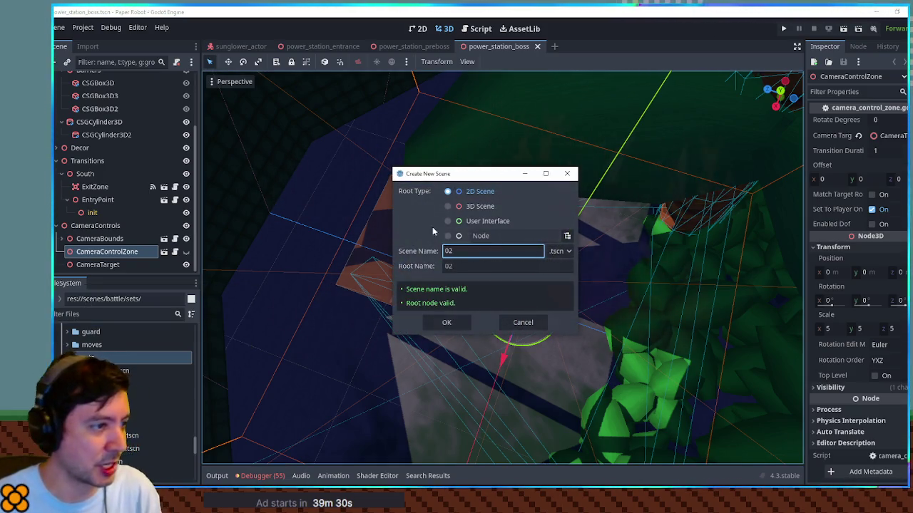
click(479, 206)
text(-boss)
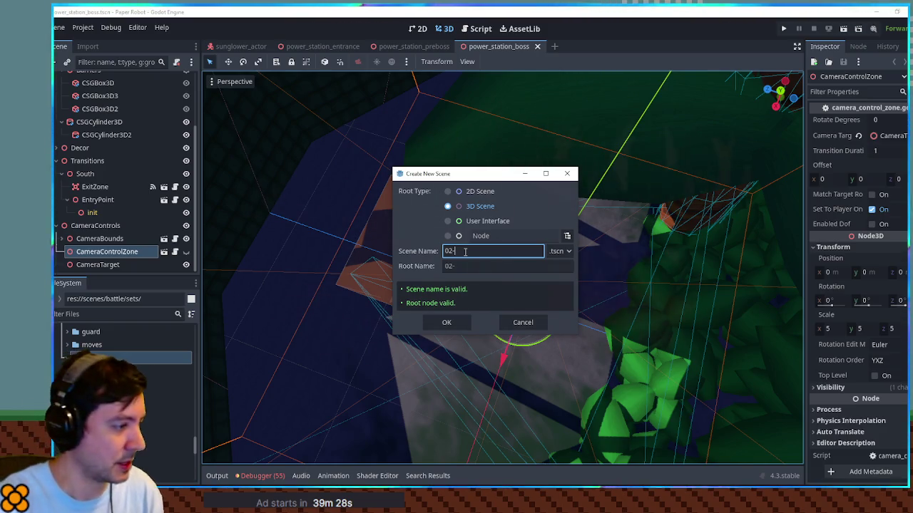
key(Return)
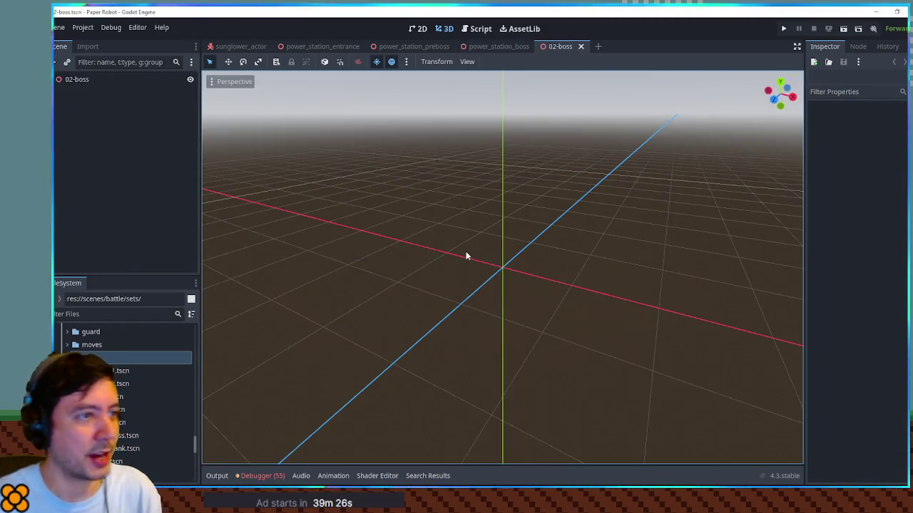
- In power_station_boss, select Environment_Outdoor_2, Geometry and Decor, then bring up 02-boss
click(511, 47)
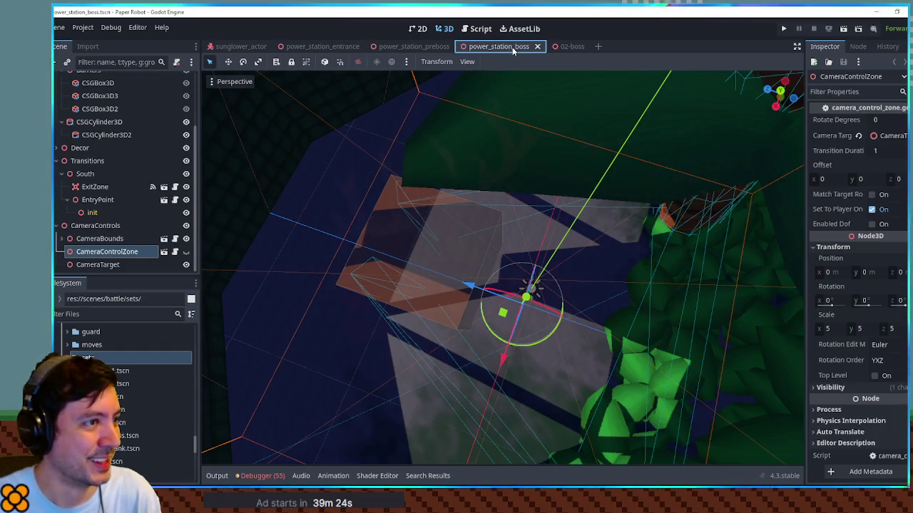
scroll(499, 236, up, 5)
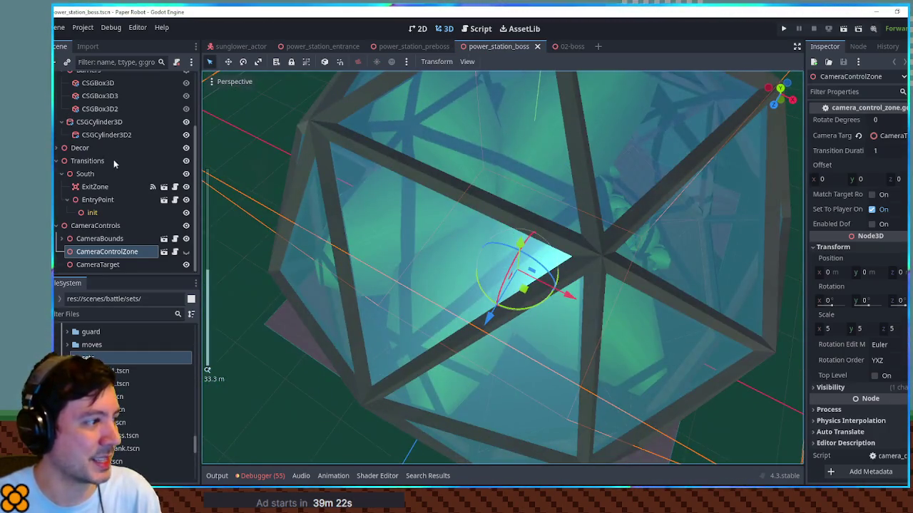
scroll(112, 161, up, 5)
click(57, 118)
click(56, 144)
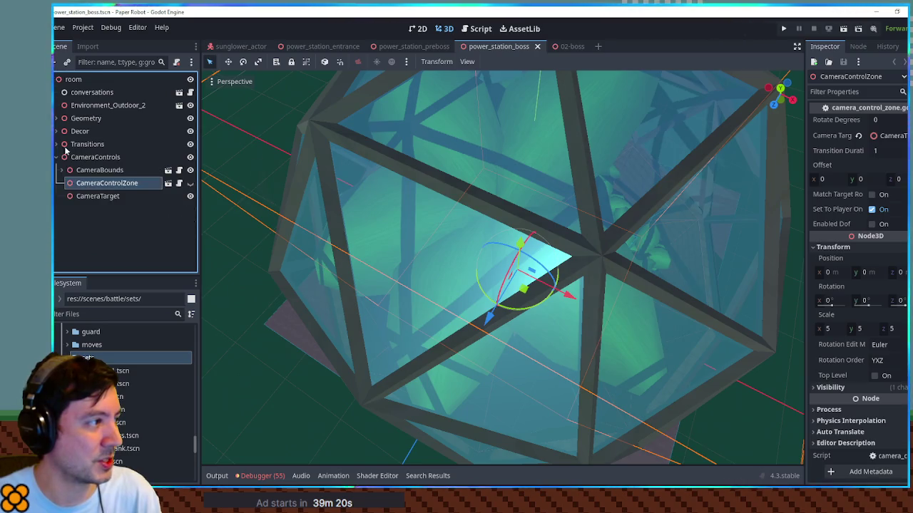
click(86, 79)
click(110, 93)
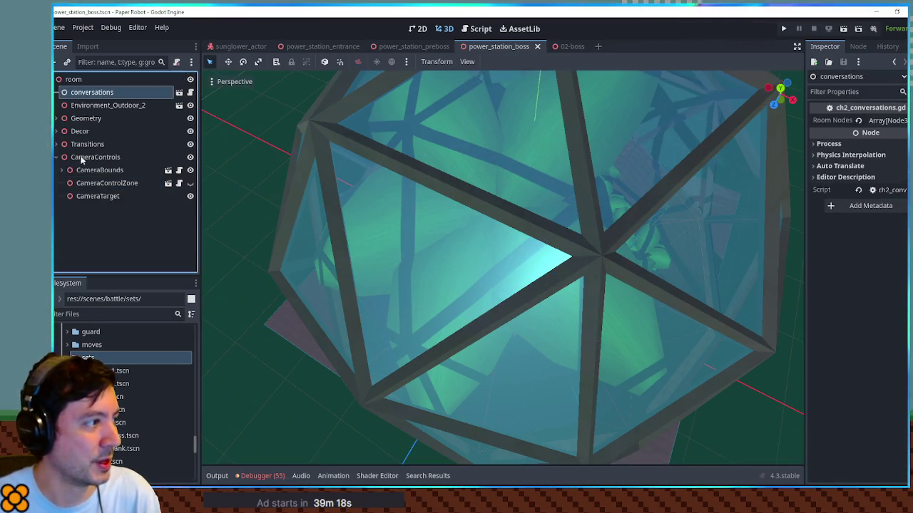
click(107, 105)
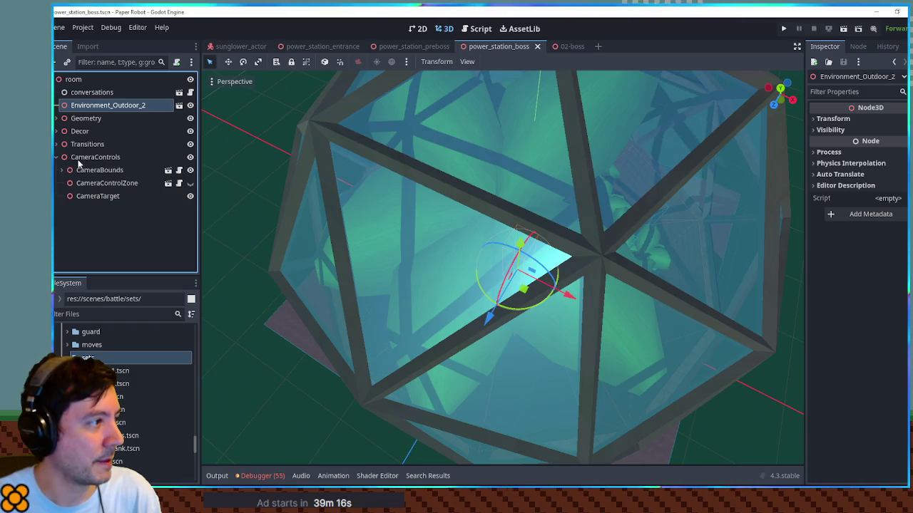
ctrl+click(79, 118)
ctrl+click(80, 131)
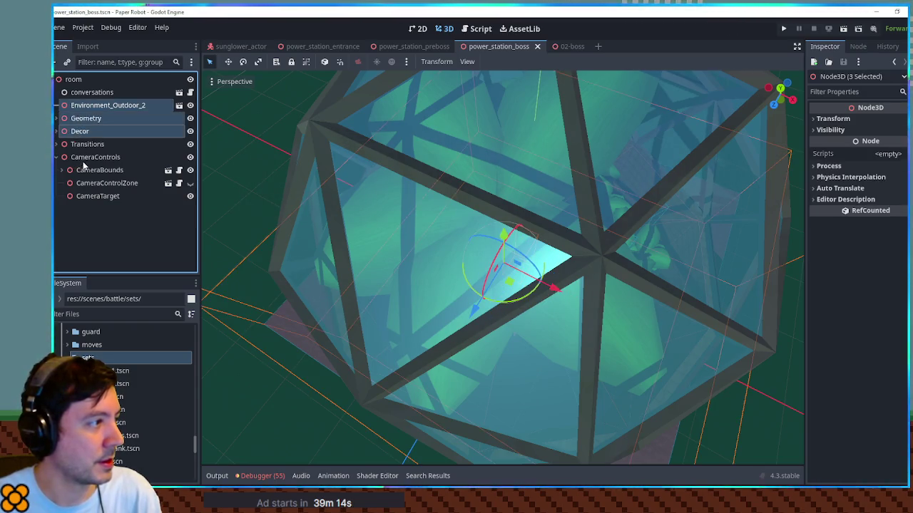
click(565, 46)
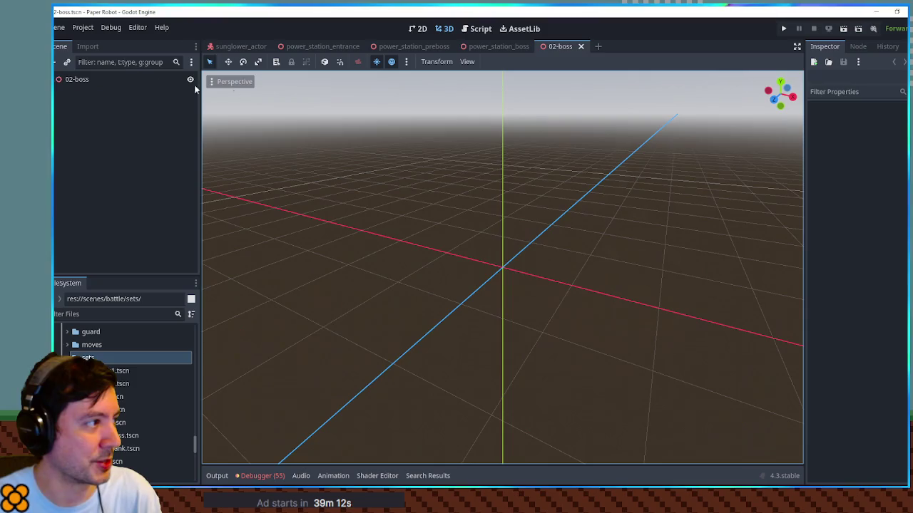
- Paste the Environment_Outdoor_2, Geometry and Decor nodes into 02-boss and shift them along X
key(ctrl+v)
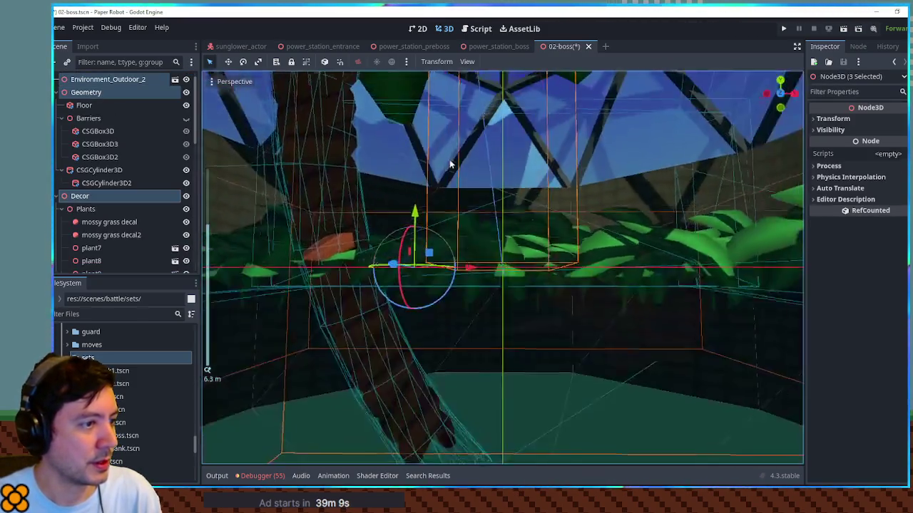
scroll(456, 193, down, 3)
mouse_move(418, 265)
mouse_down()
mouse_move(556, 281)
mouse_move(554, 272)
mouse_up()
scroll(554, 271, down, 8)
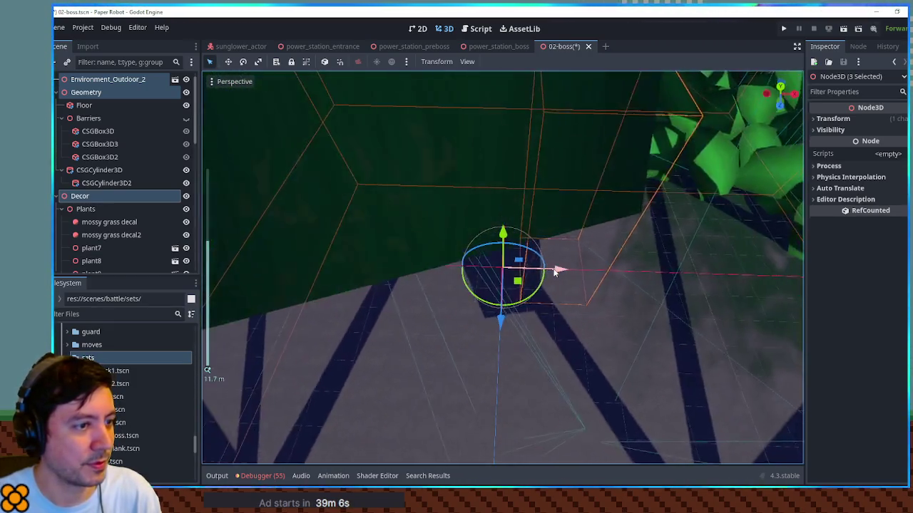
scroll(547, 217, up, 10)
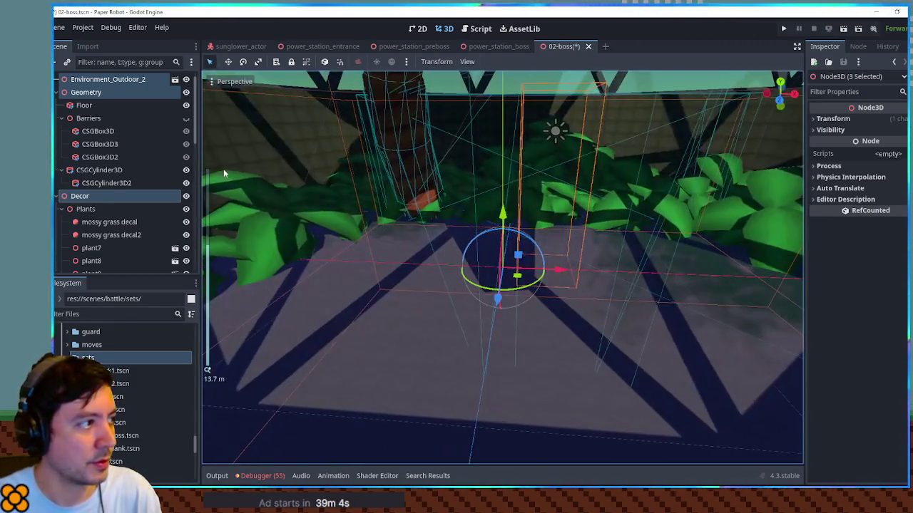
click(57, 93)
click(57, 106)
scroll(414, 236, down, 2)
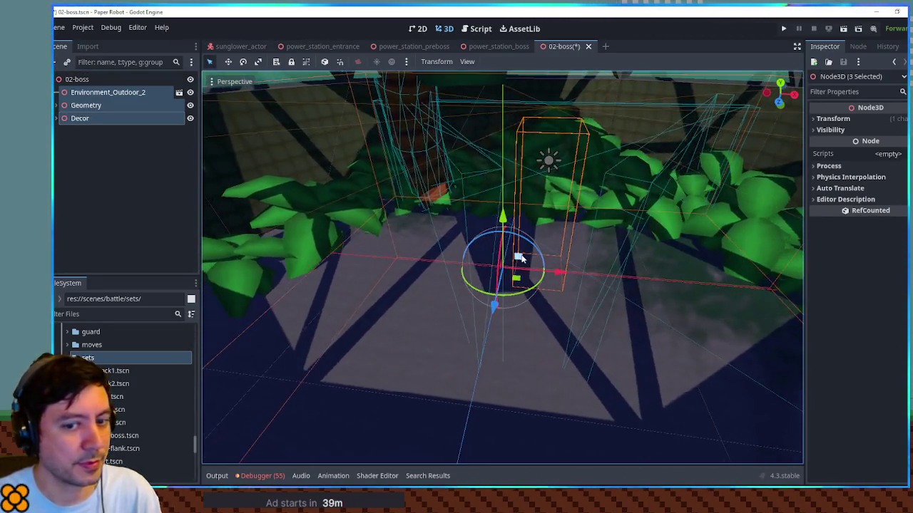
scroll(521, 258, down, 6)
scroll(521, 258, down, 1)
click(796, 273)
scroll(623, 285, up, 7)
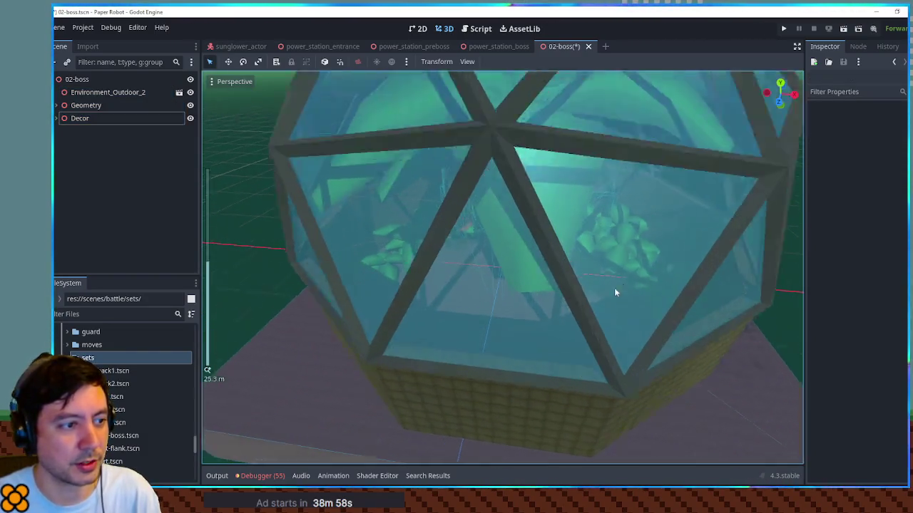
scroll(526, 298, up, 6)
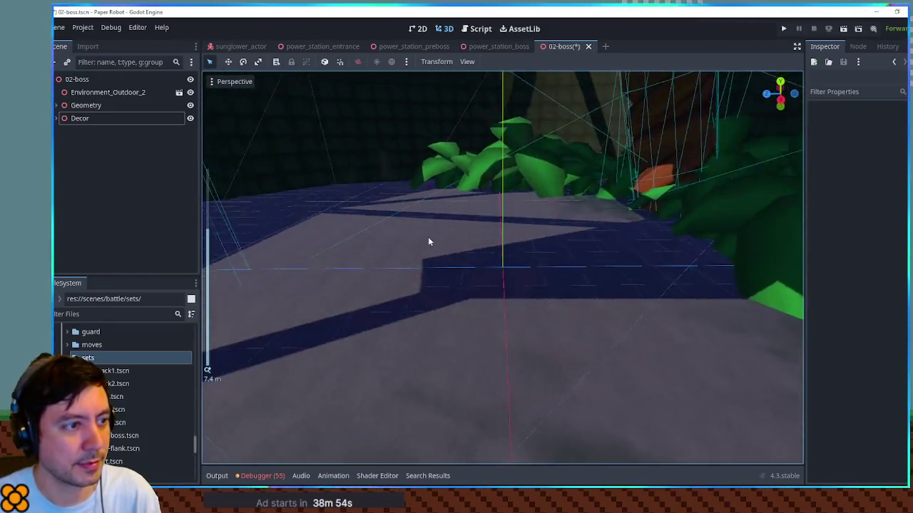
mouse_move(428, 241)
mouse_down()
mouse_move(534, 240)
mouse_move(608, 221)
mouse_move(539, 139)
mouse_move(565, 259)
mouse_move(503, 301)
mouse_move(418, 271)
mouse_move(514, 287)
mouse_move(485, 278)
mouse_up()
scroll(513, 287, down, 5)
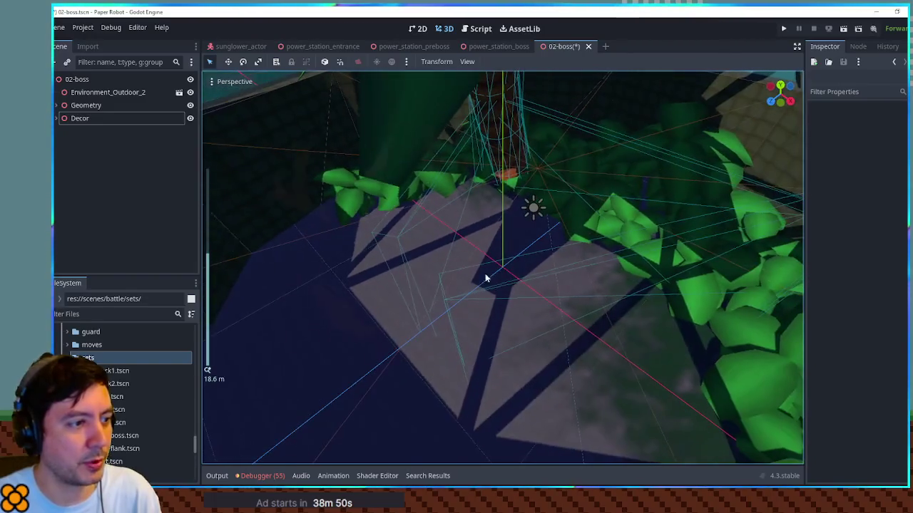
- Delete the Geometry > Barriers node and save the 02-boss scene
click(64, 105)
click(90, 132)
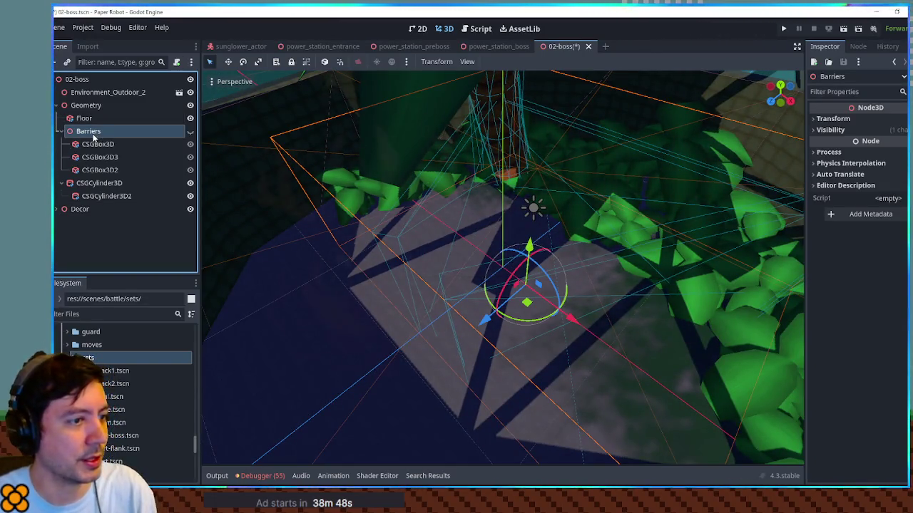
key(Delete)
mouse_move(376, 254)
mouse_down()
mouse_move(442, 221)
mouse_move(491, 259)
mouse_move(537, 236)
mouse_up()
scroll(491, 259, down, 3)
key(ctrl+s)
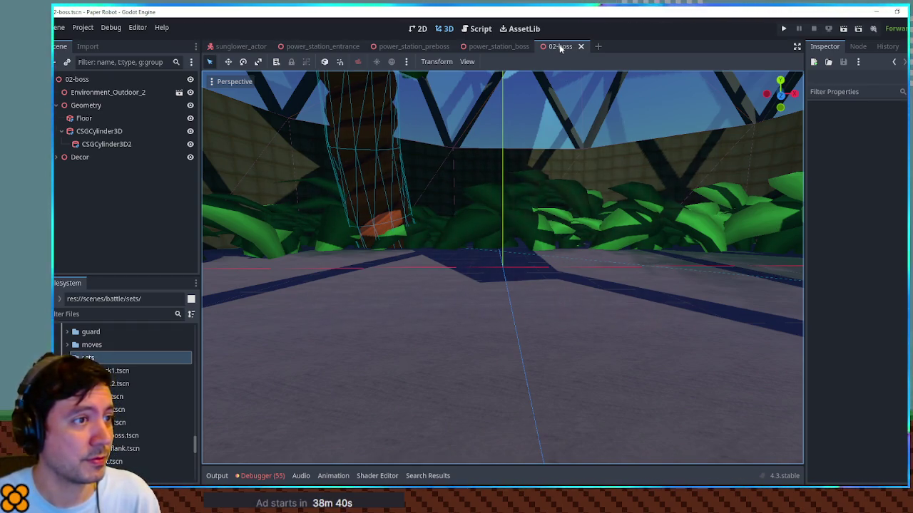
- Open SceneManager.gd in the script editor by filtering for 'scene manag'
click(480, 28)
click(102, 315)
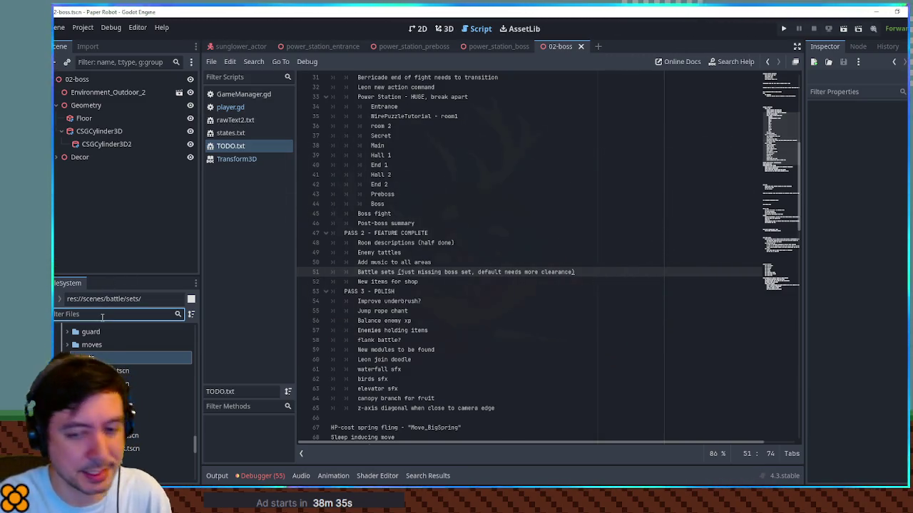
text(scene manag)
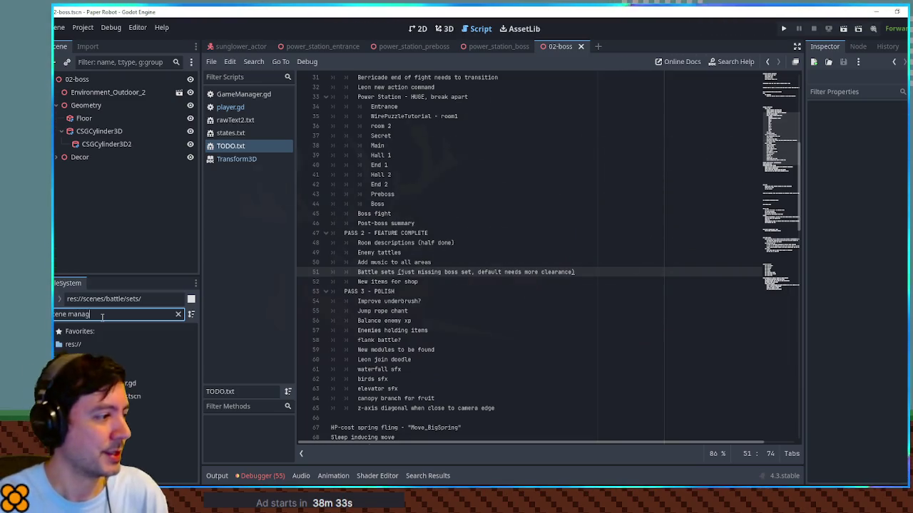
click(121, 384)
double_click(122, 384)
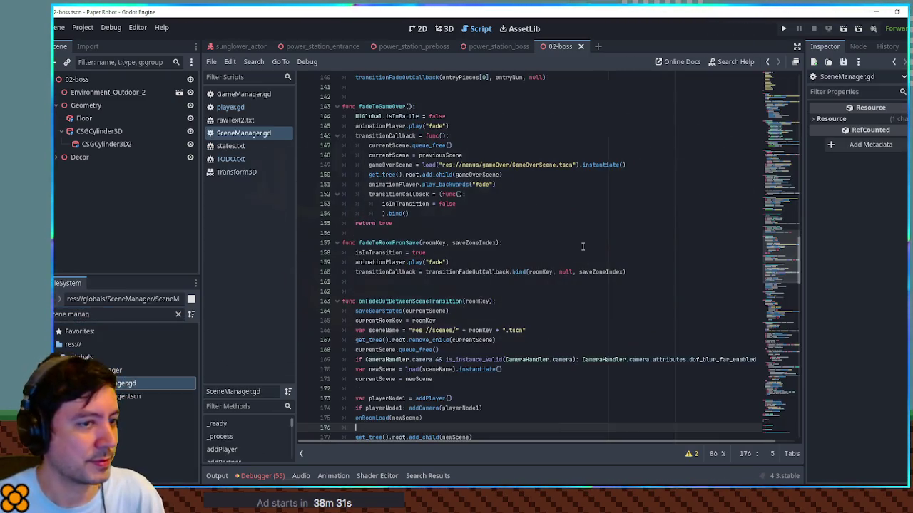
mouse_move(788, 239)
mouse_down()
mouse_move(787, 87)
mouse_move(795, 289)
mouse_up()
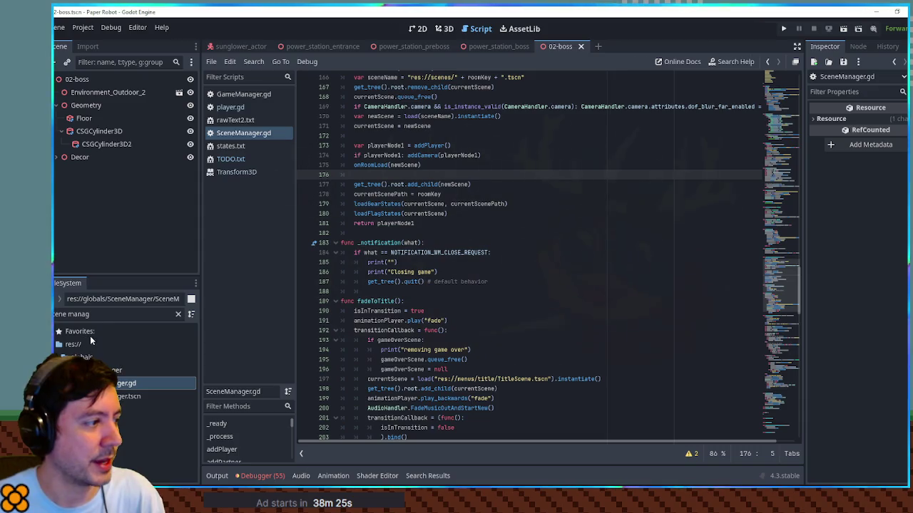
- Locate the 02-power-station.tscn file in the battle sets folder
click(104, 319)
key(ctrl+a)
key(BackSpace)
text(sets)
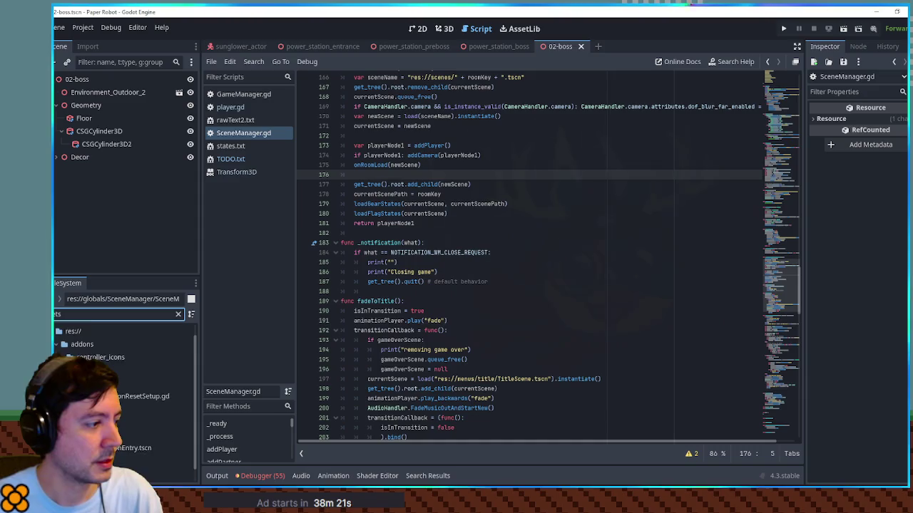
click(100, 400)
click(179, 314)
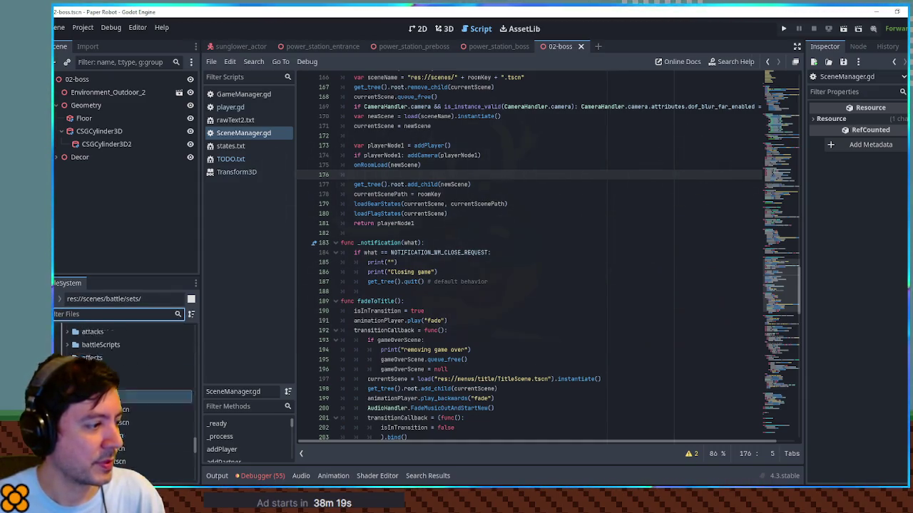
scroll(102, 364, down, 2)
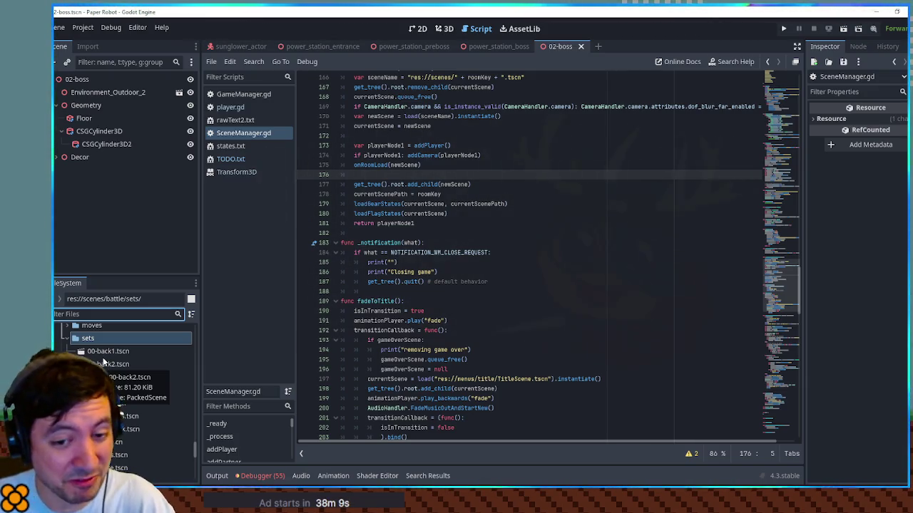
scroll(129, 364, down, 3)
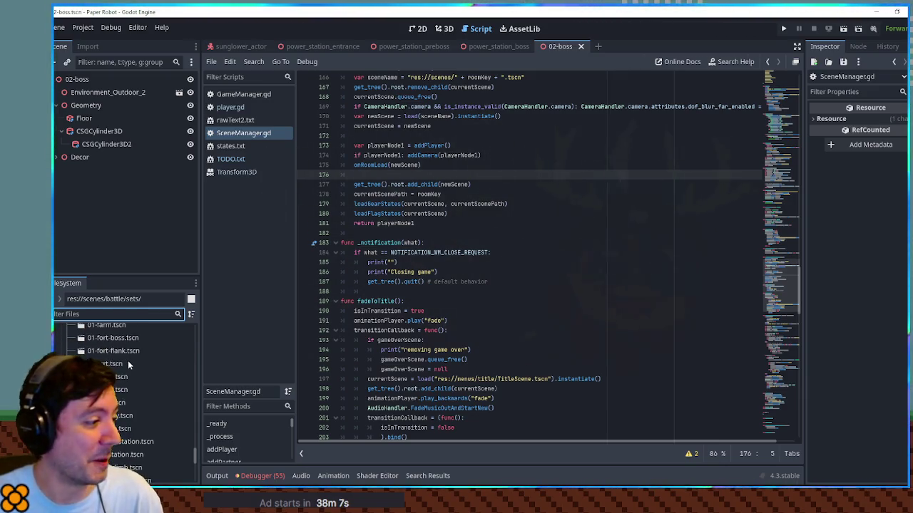
click(115, 377)
click(129, 441)
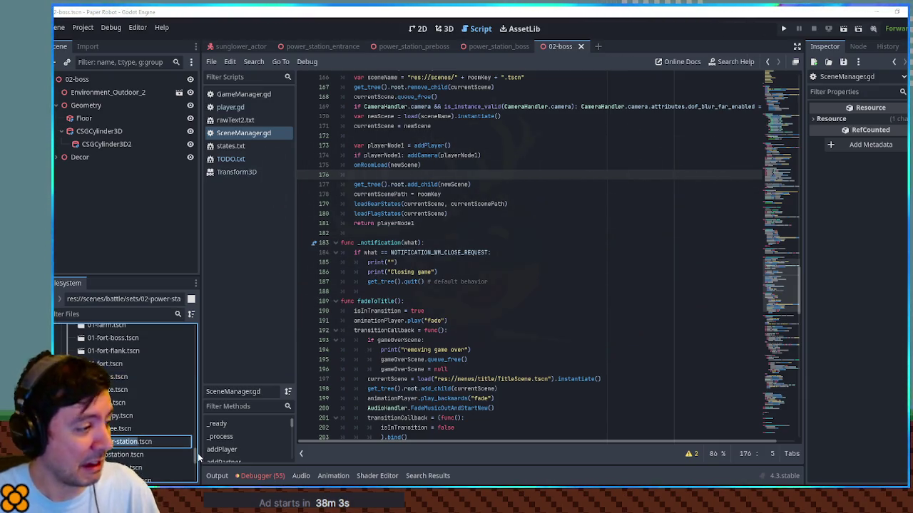
- Search all project files for '02-power-station'
click(512, 327)
key(ctrl+shift+f)
text(02-power-station)
click(485, 287)
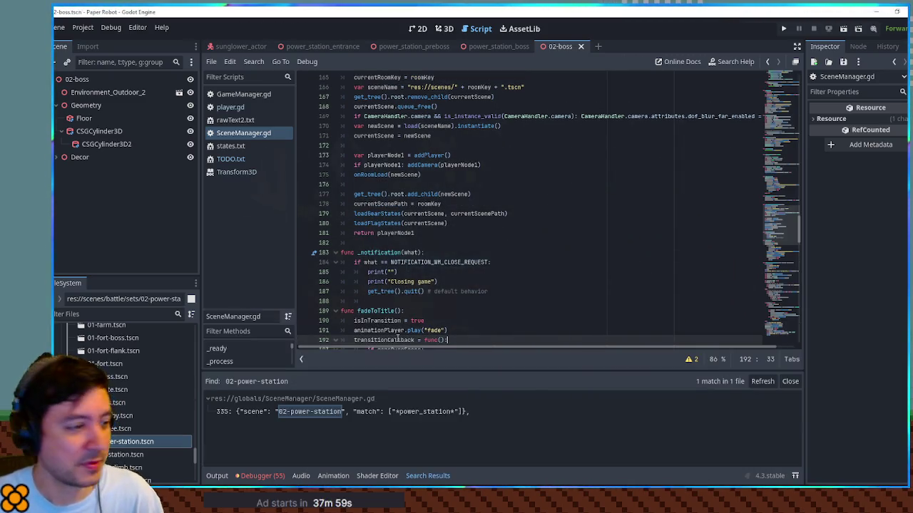
- Duplicate the 02-power-station sets entry on line 335 and rename the copy's scene to 02-boss
click(356, 411)
scroll(518, 202, up, 1)
click(567, 194)
key(ctrl+shift+d)
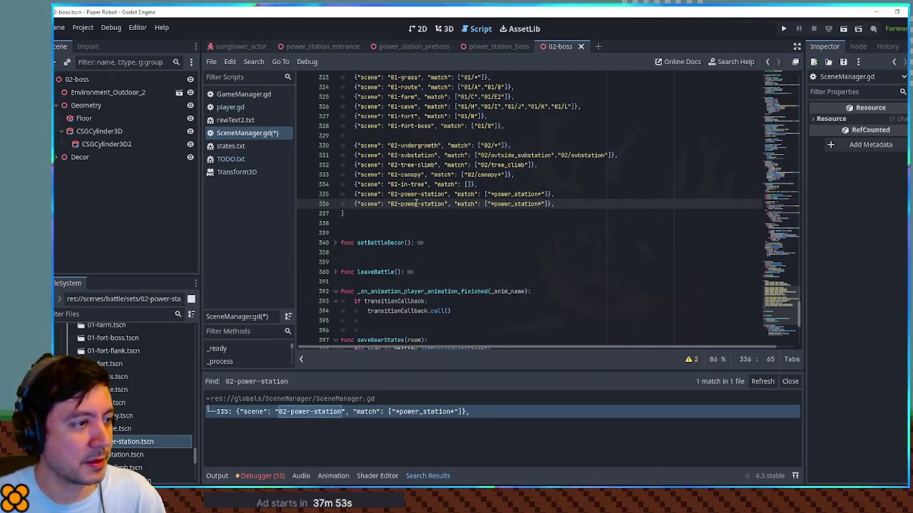
drag(399, 203, 446, 204)
text(boss)
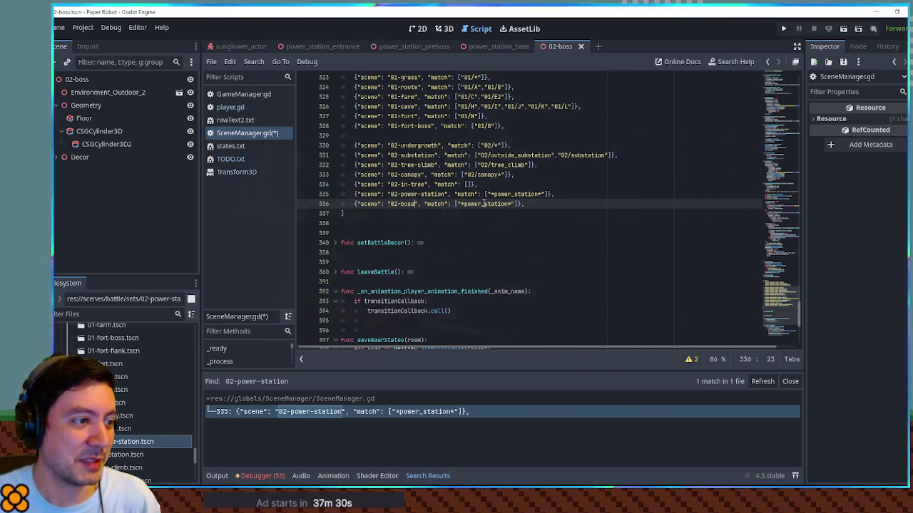
- Set the new entry's match pattern to *power_station_boss, cross-checking the 02-boss and power_station_boss scenes
double_click(484, 204)
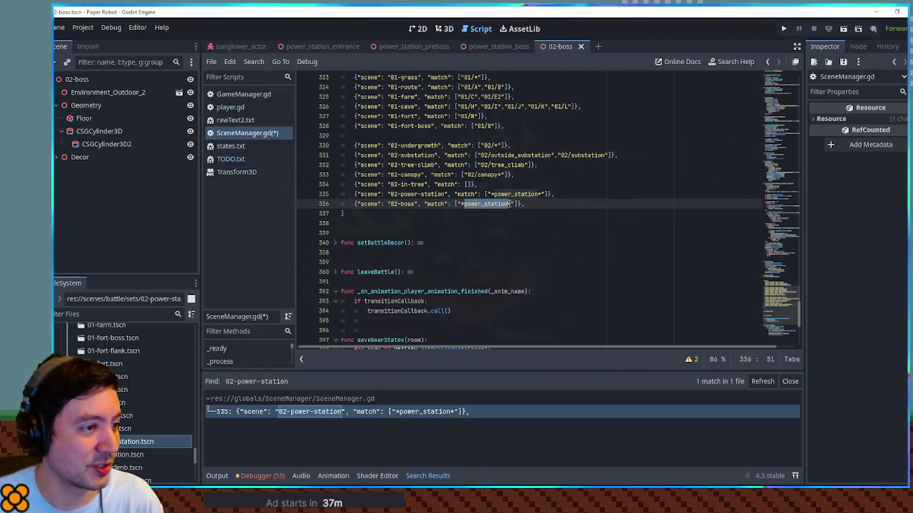
key(Right)
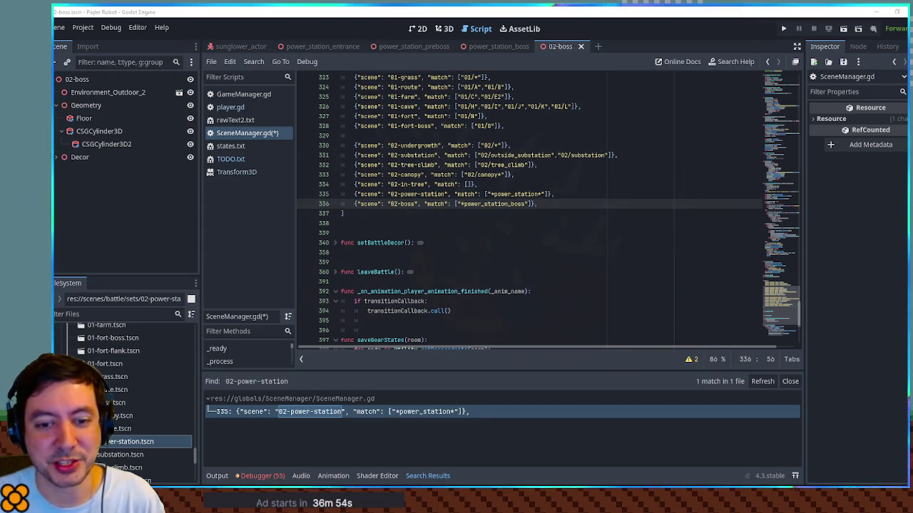
click(577, 235)
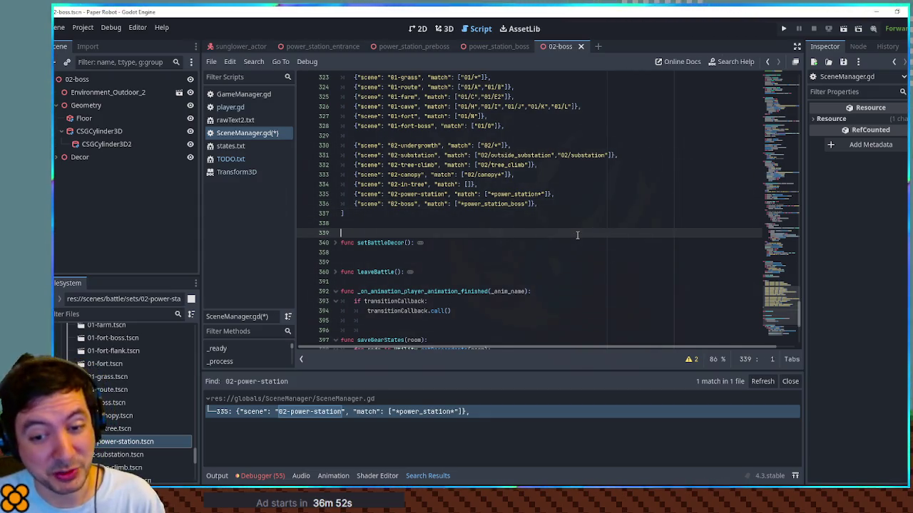
click(577, 213)
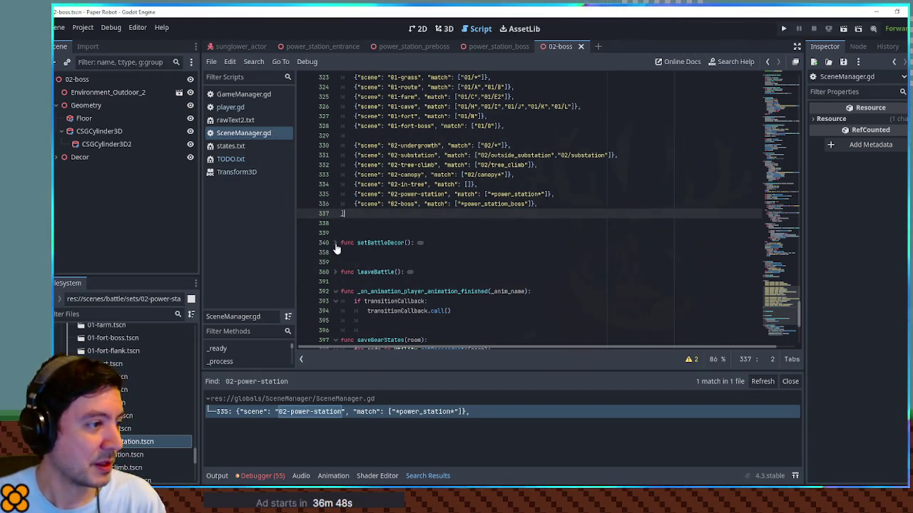
click(443, 29)
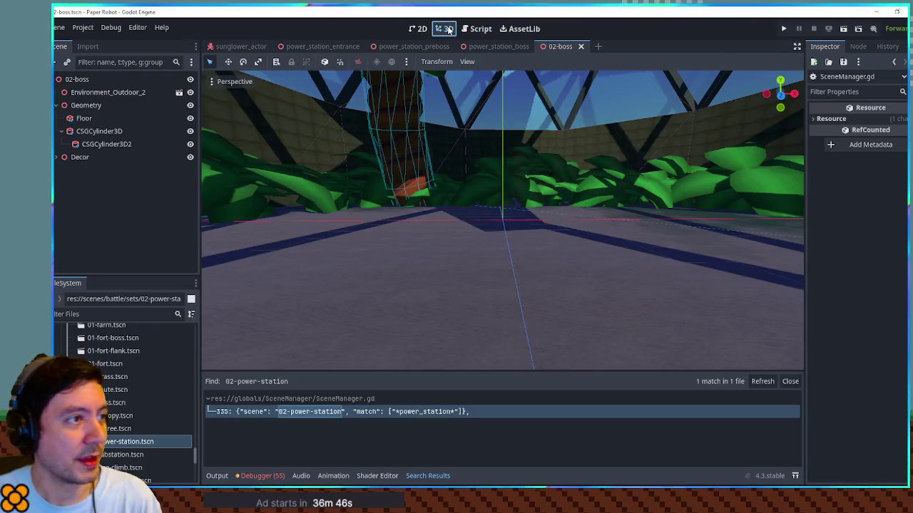
click(479, 29)
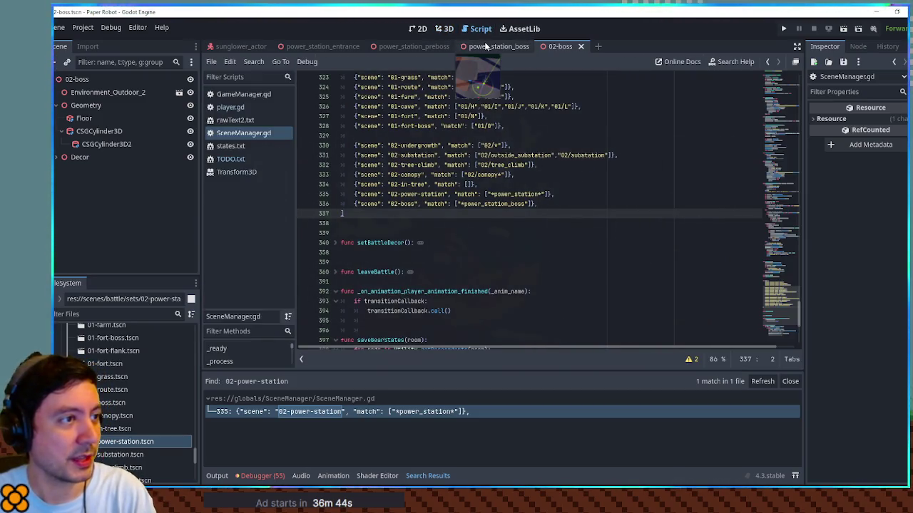
click(485, 46)
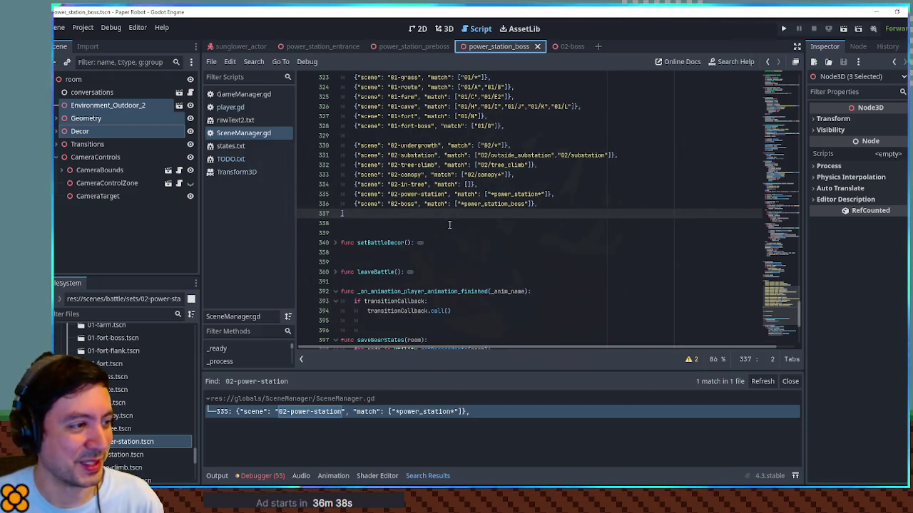
- Expand setBattleDecor() and check it against the *power_station_boss pattern on line 336
click(335, 244)
scroll(414, 238, down, 3)
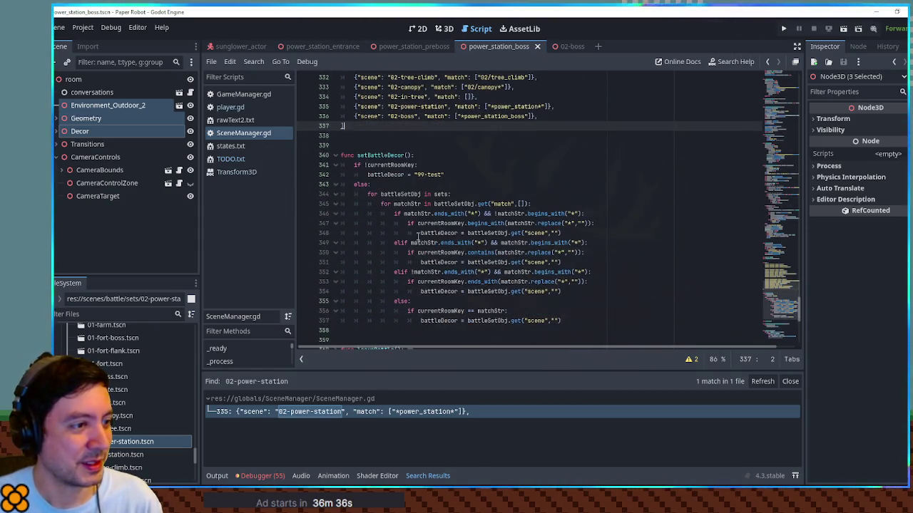
scroll(511, 240, up, 4)
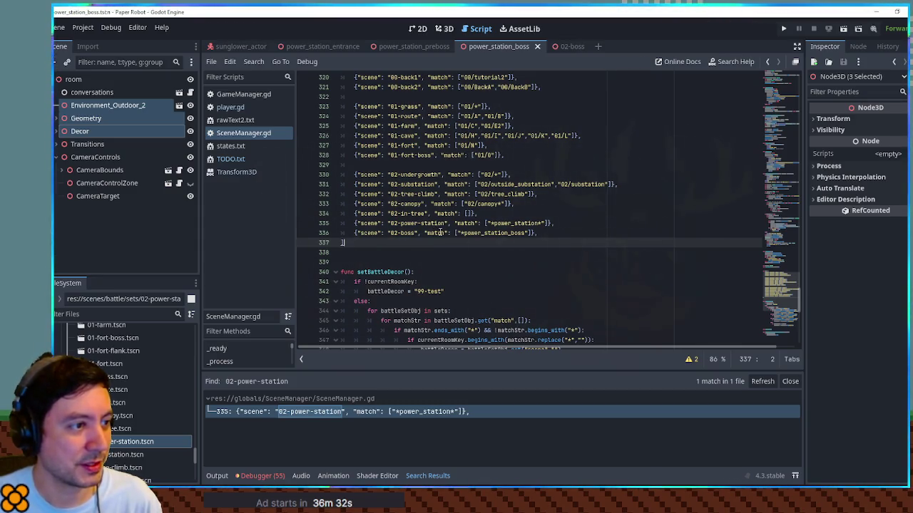
scroll(440, 233, down, 1)
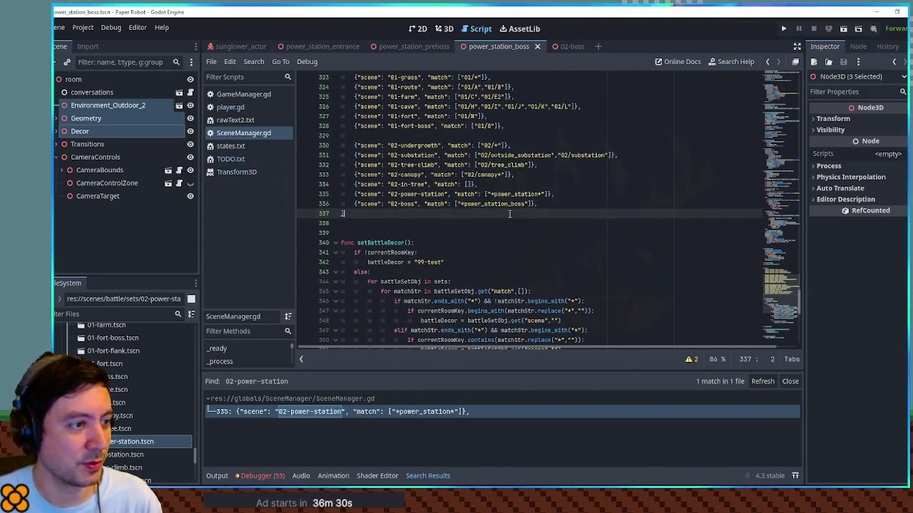
double_click(497, 204)
click(461, 204)
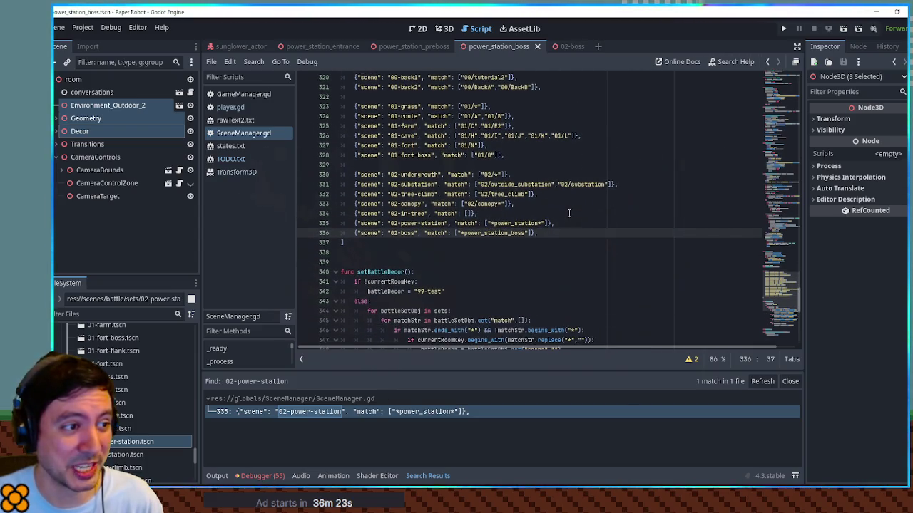
click(464, 234)
click(513, 233)
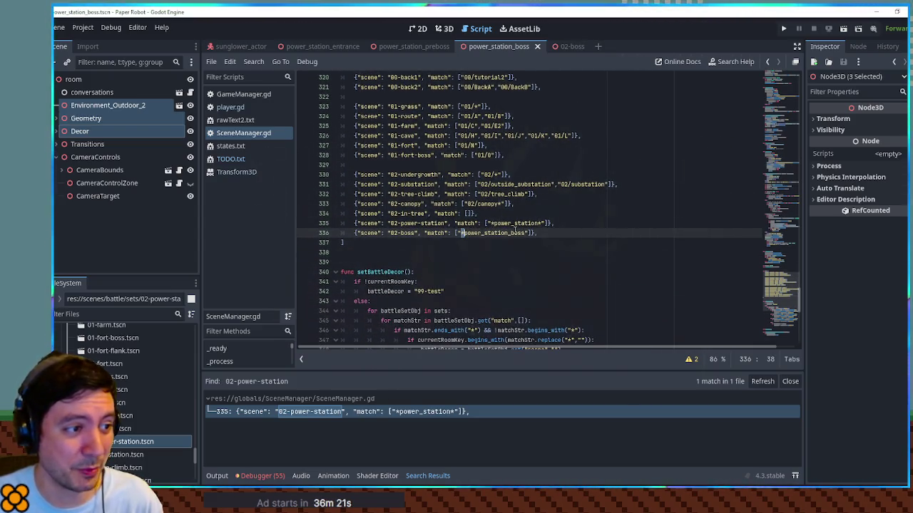
scroll(598, 233, up, 3)
scroll(598, 233, down, 4)
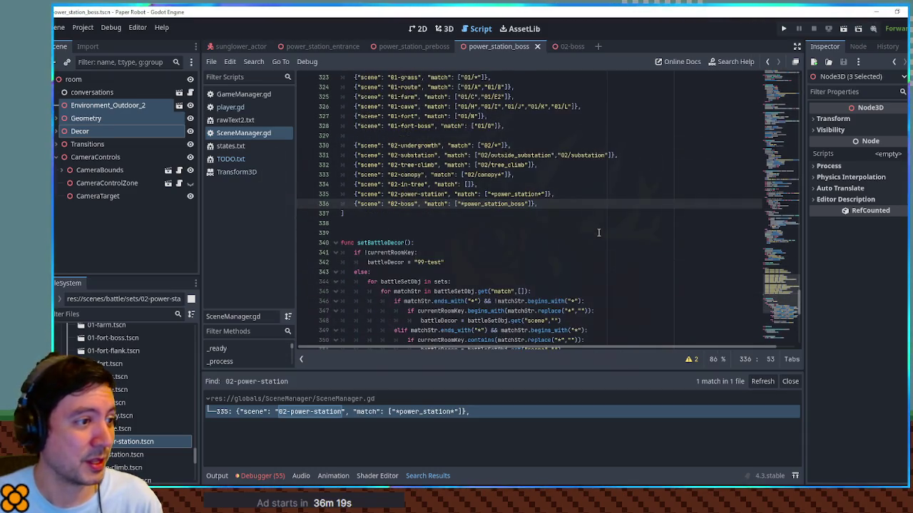
scroll(598, 233, up, 1)
scroll(598, 233, up, 2)
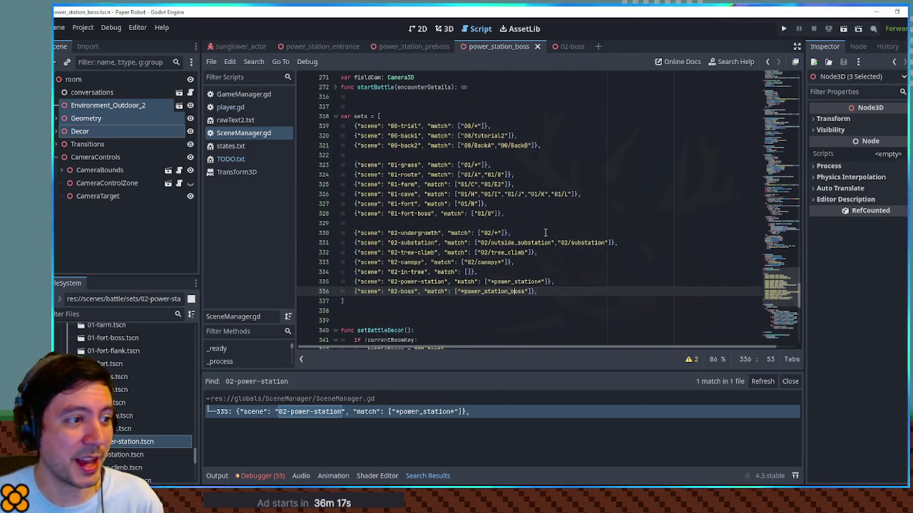
- Review the 02-substation entry's scene name and match patterns on line 331
mouse_move(481, 243)
mouse_down()
mouse_move(613, 243)
mouse_move(606, 243)
mouse_up()
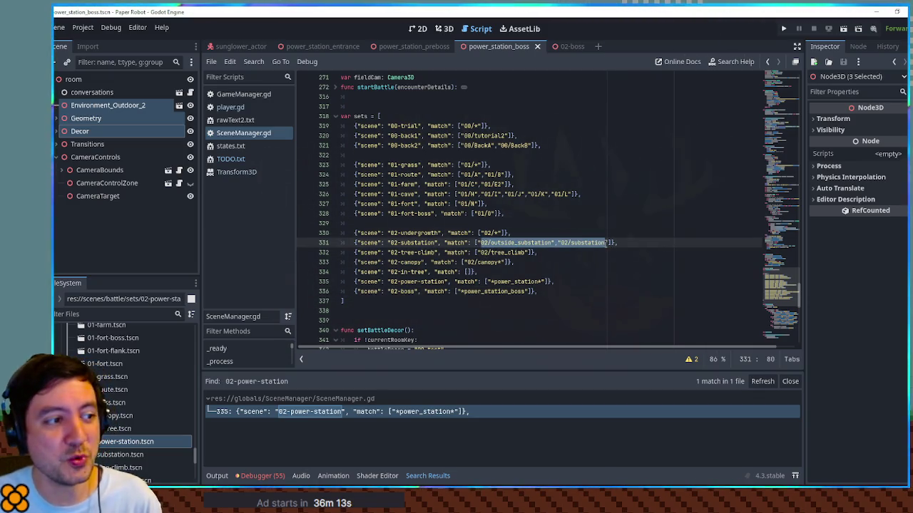
drag(480, 243, 555, 243)
drag(390, 243, 435, 244)
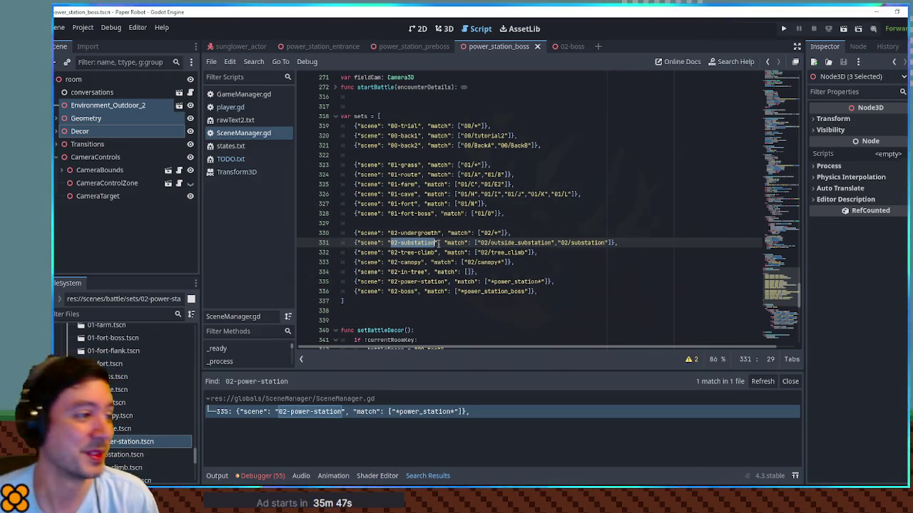
- Close the Search Results panel so SceneManager.gd fills the editor
click(586, 311)
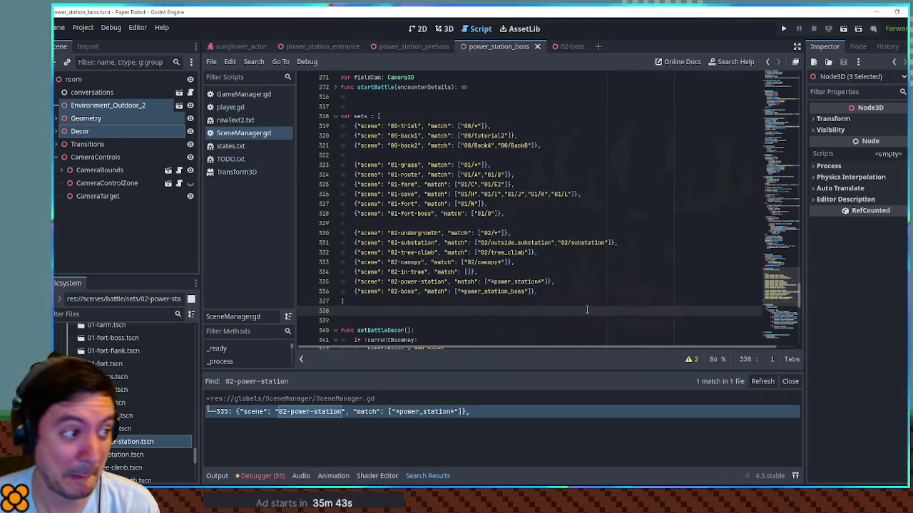
scroll(563, 292, down, 3)
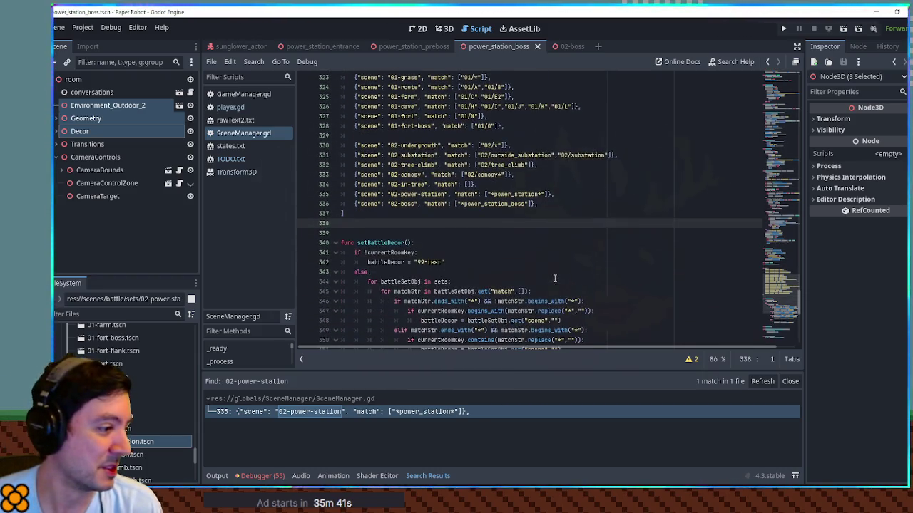
click(790, 381)
scroll(570, 213, up, 2)
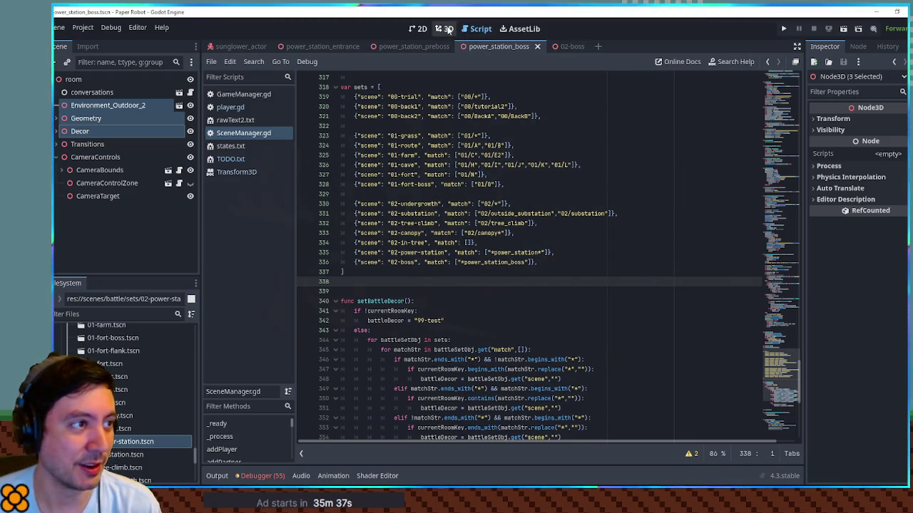
- Close SceneManager.gd and delete the finished 'Battle sets' line from TODO.txt's Pass 2 list
middle_click(234, 133)
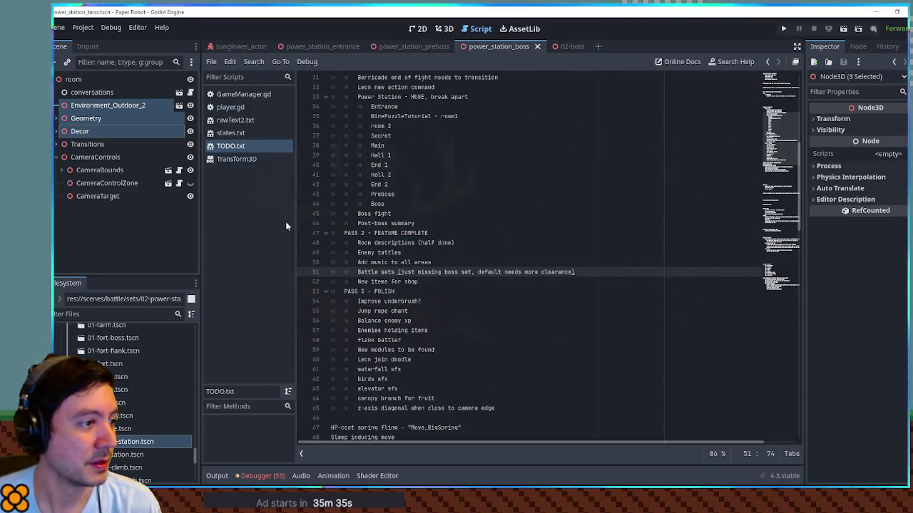
click(403, 272)
key(ctrl+shift+k)
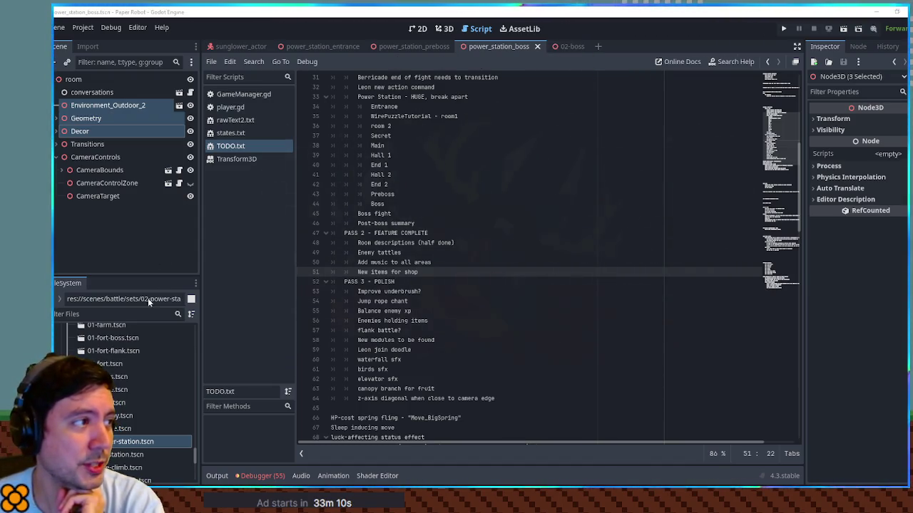
click(118, 313)
- Filter the FileSystem for 'bird town', open bird_town.tscn, and run it with F6
text(bird town)
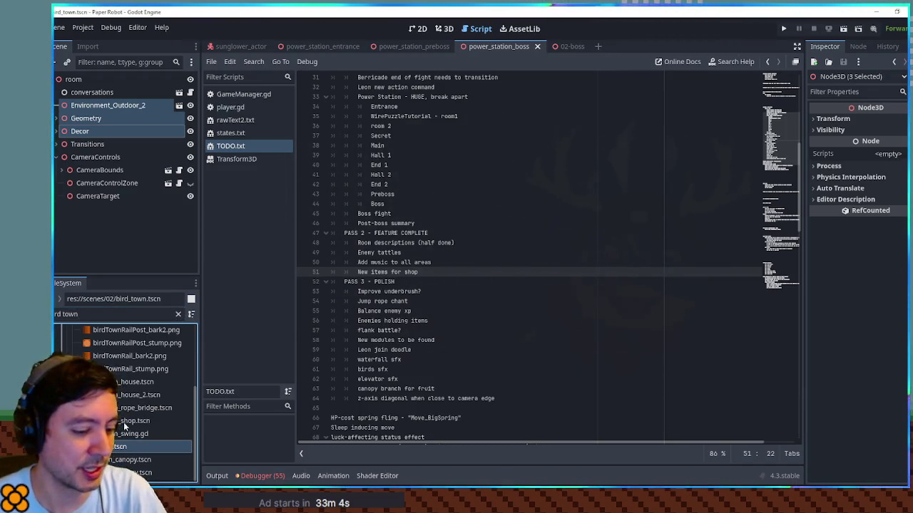
double_click(111, 446)
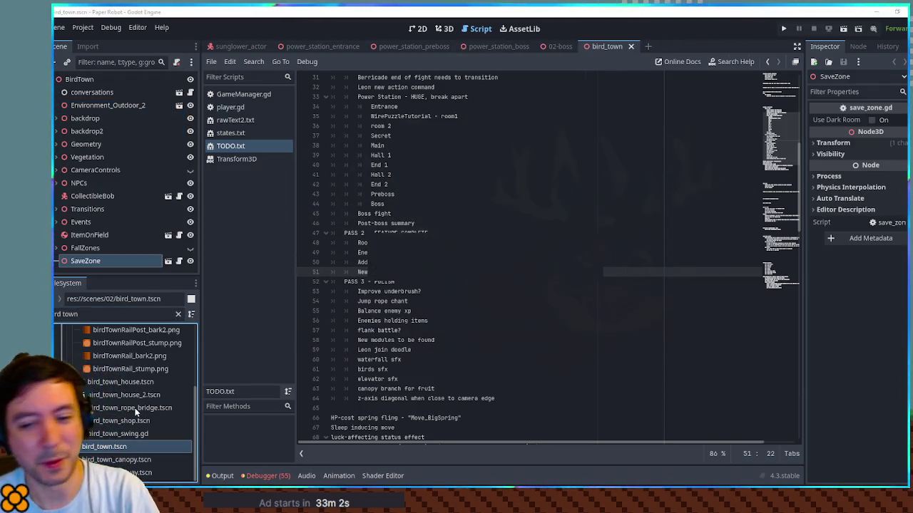
key(F6)
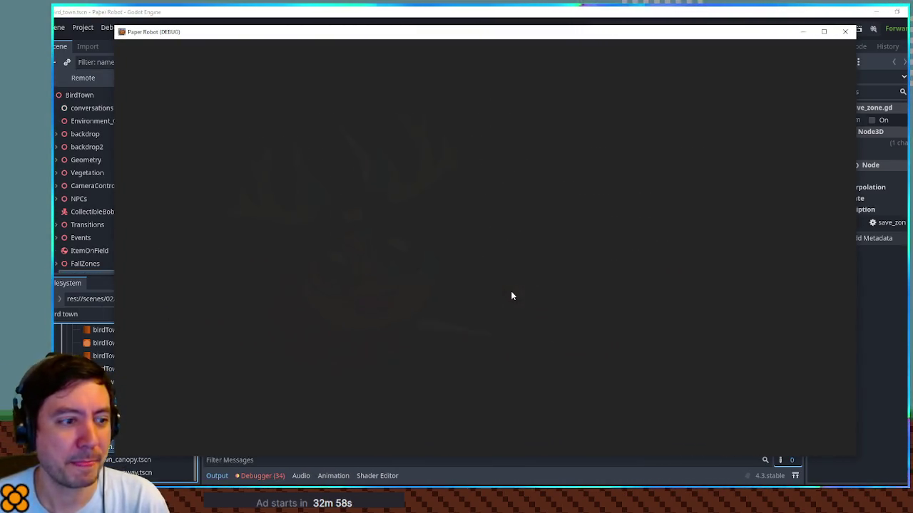
- Orbit the camera past the pink house and walk the robot and cat onto the rope bridge
key(e)
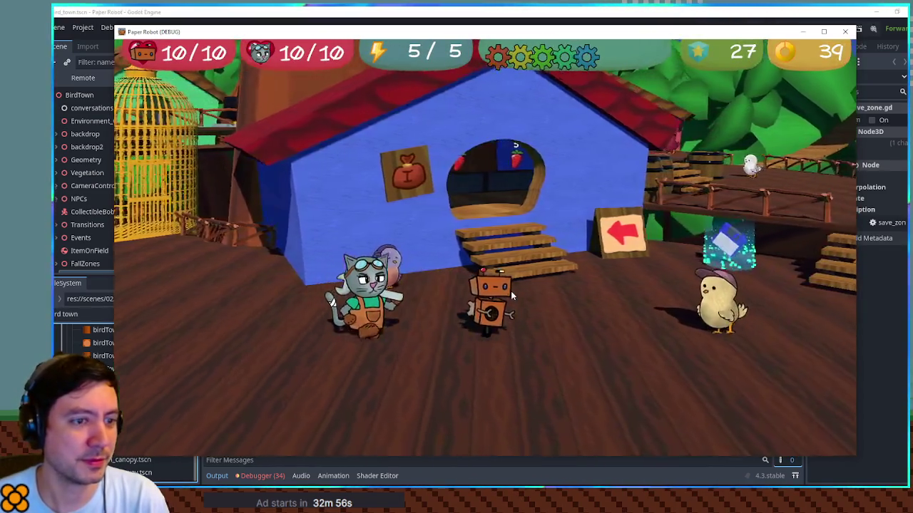
key(e)
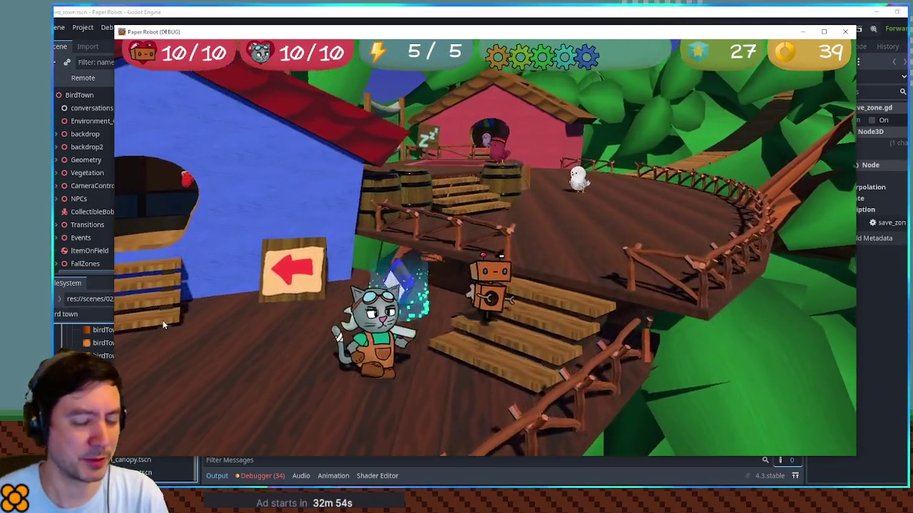
key(e)
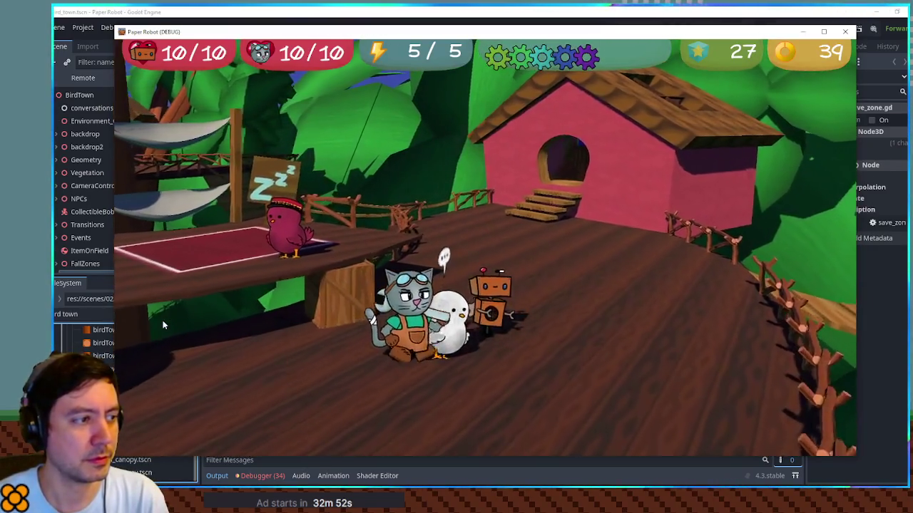
key(e)
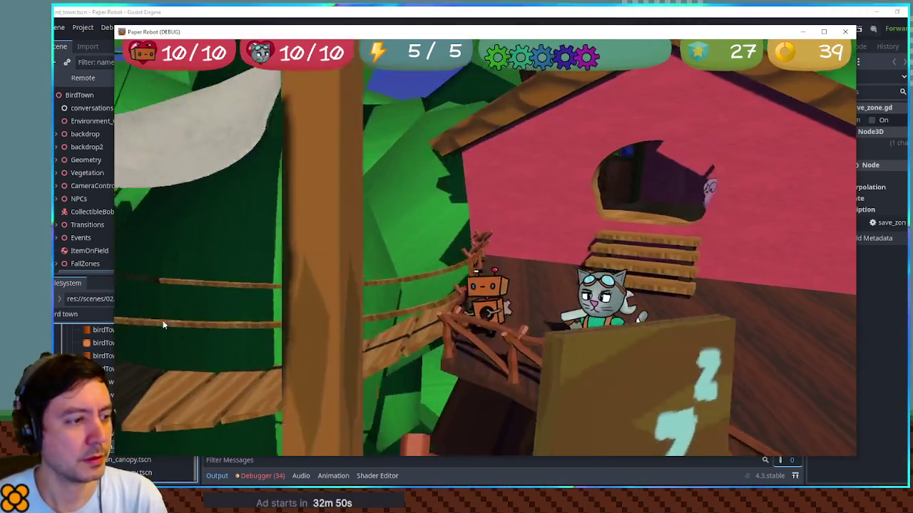
key(e)
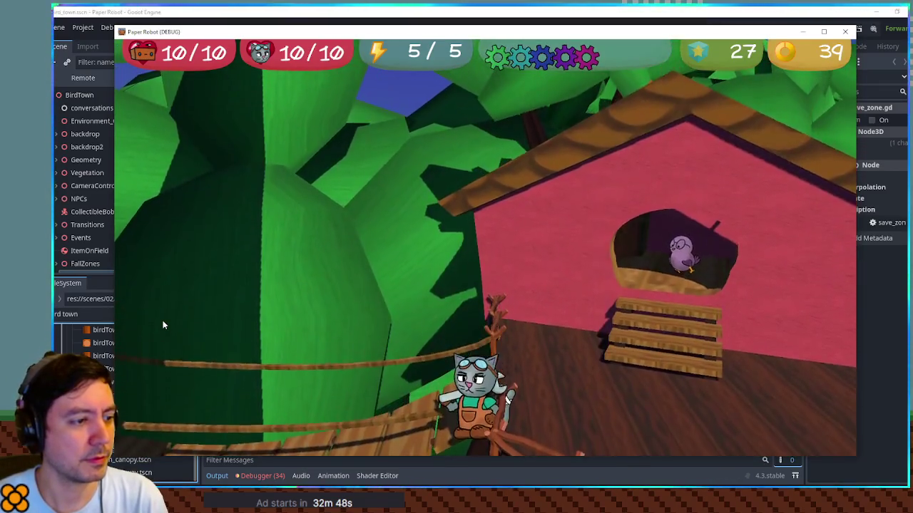
- Cross the rope bridge and walk up to the chef bird's cooking pot
key(w)
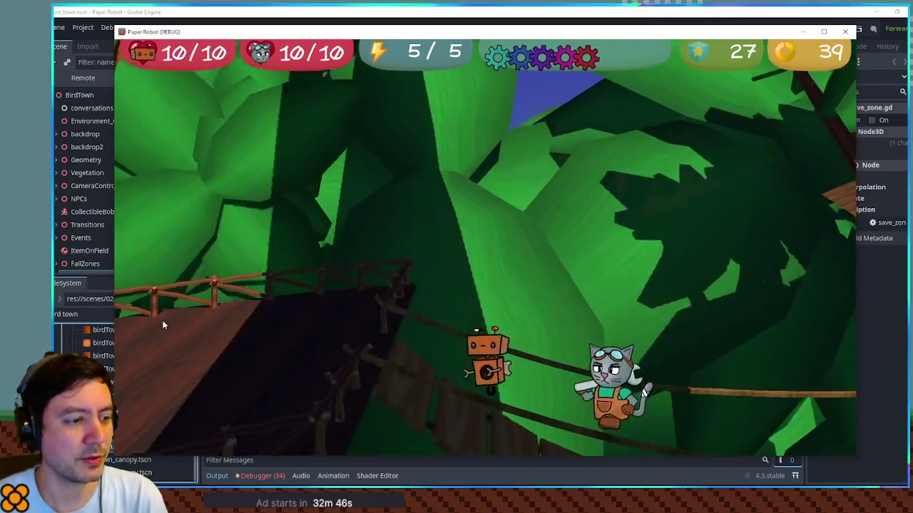
key(w)
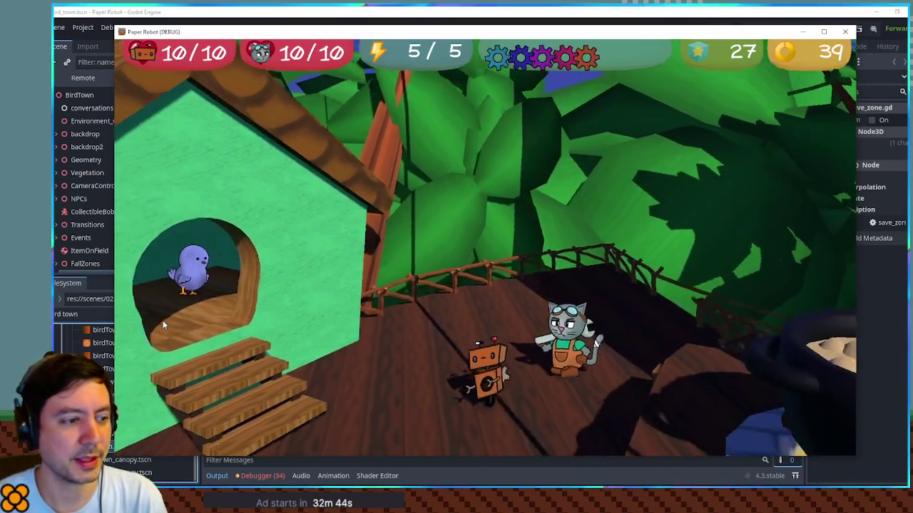
key(w)
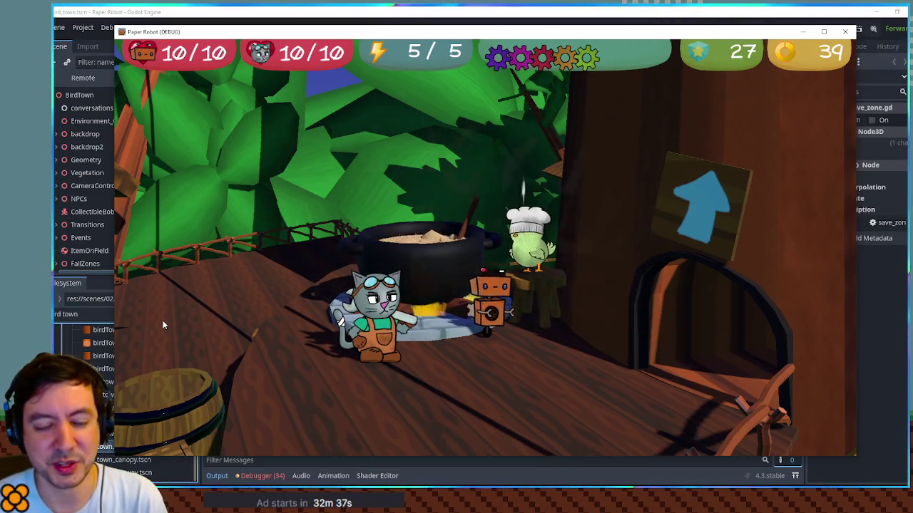
key(w)
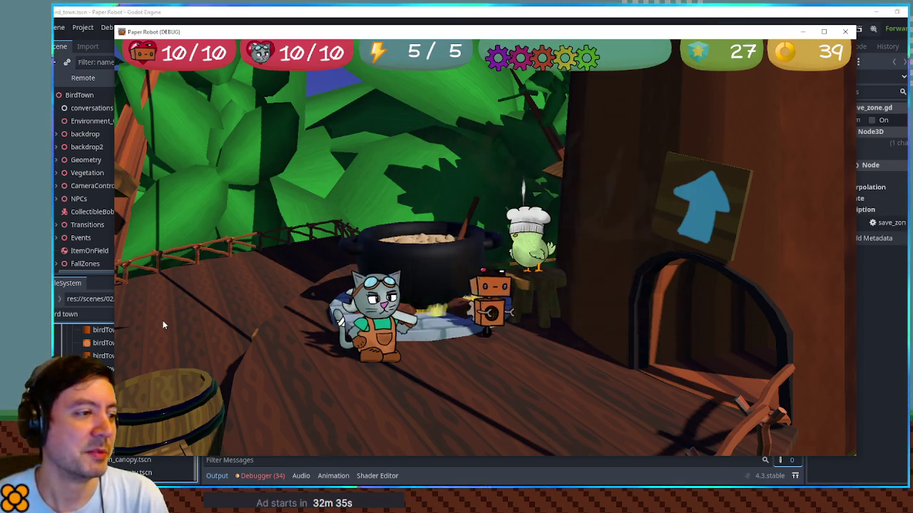
- Jump on the cooking pot, then walk the cat between the barrel and the pot
key(space)
key(s)
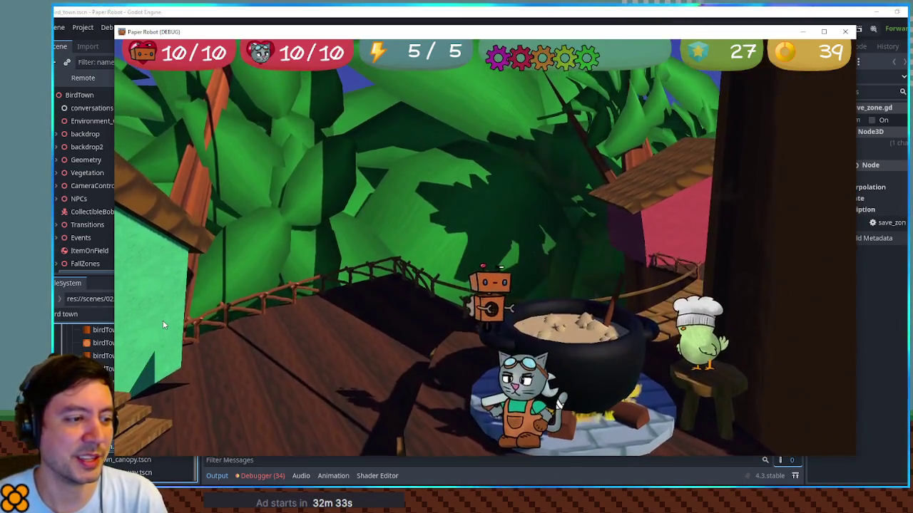
key(a)
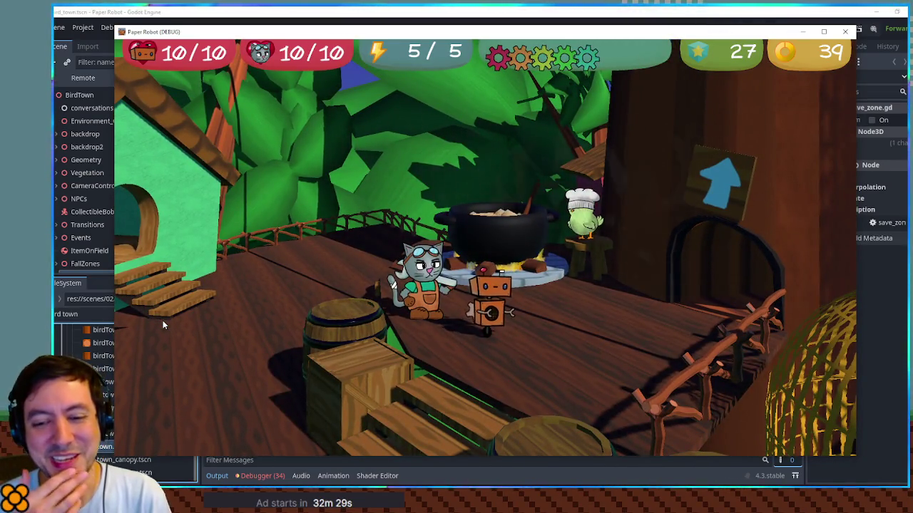
key(d)
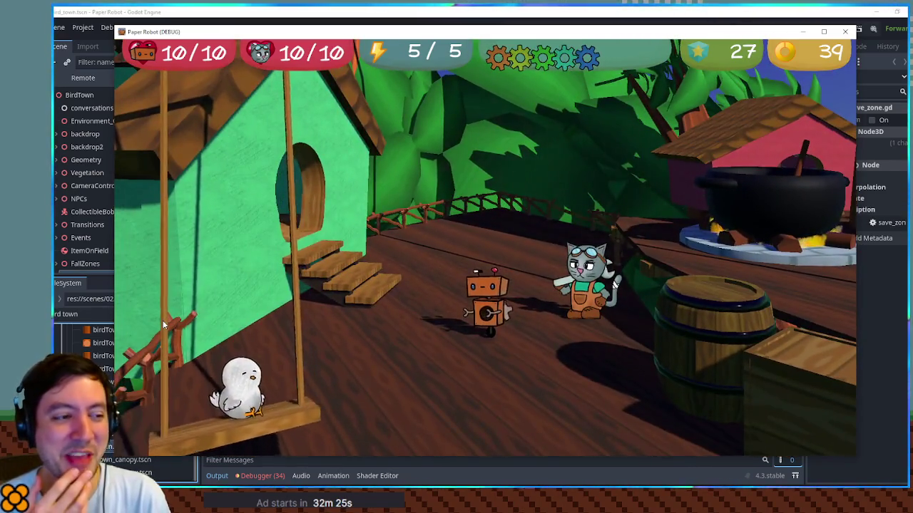
key(a)
key(space)
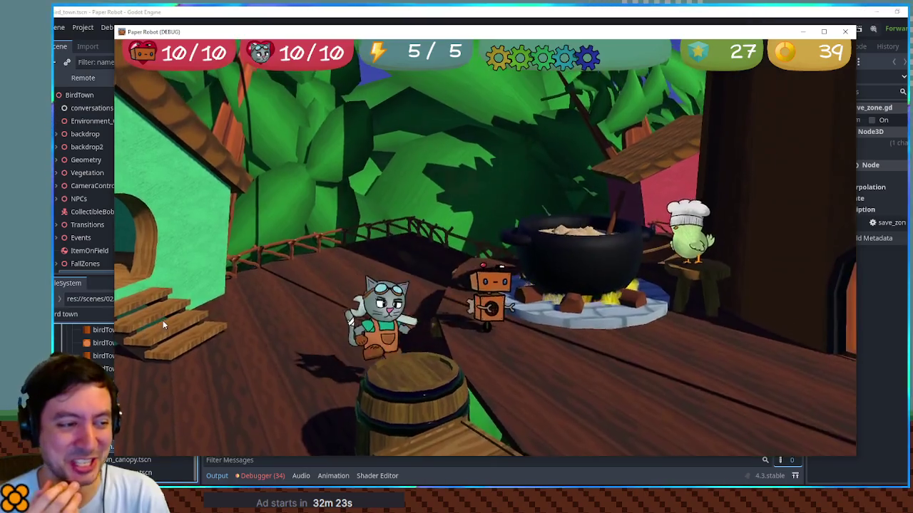